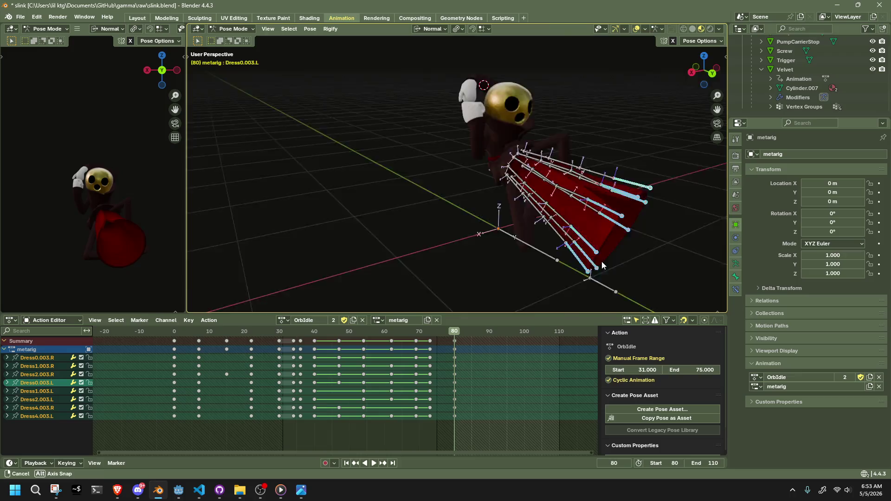
Try moving a dress bone along its normal Z, then undo that move
drag(601, 261, 555, 290)
key(g)
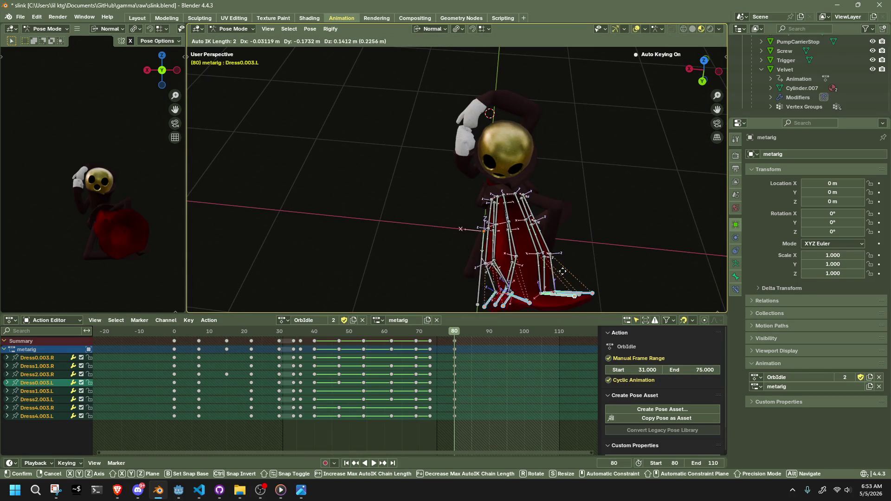
click(567, 258)
key(g)
key(z)
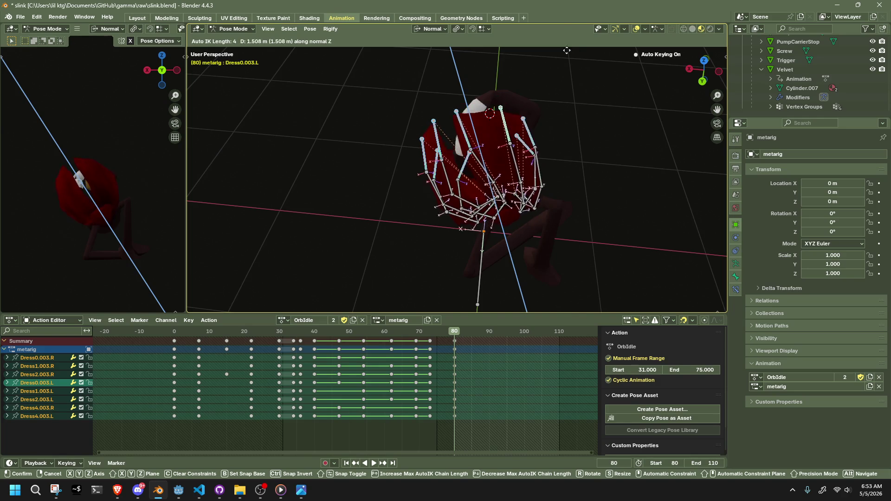
click(569, 88)
key(ctrl+z)
Move the Dress1.R bone to a new position
mouse_move(602, 228)
mouse_down()
mouse_move(644, 151)
mouse_move(581, 216)
mouse_move(520, 193)
mouse_move(502, 222)
mouse_move(500, 171)
mouse_up()
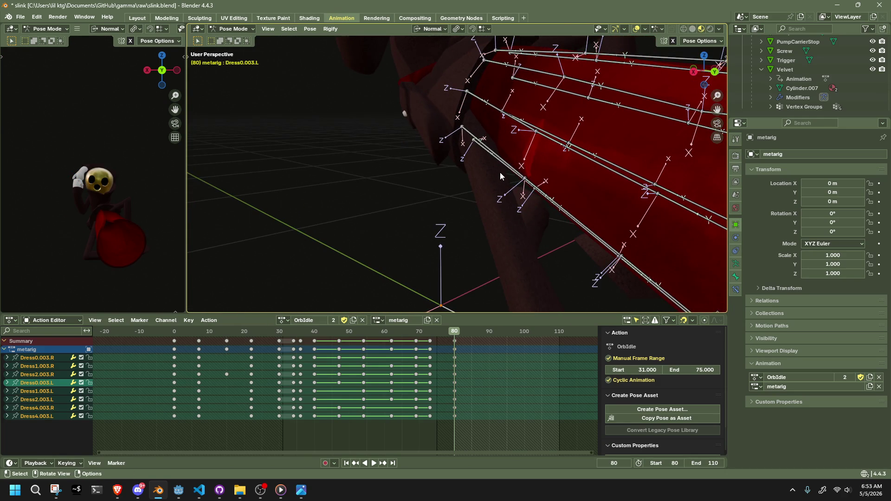
click(500, 162)
key(g)
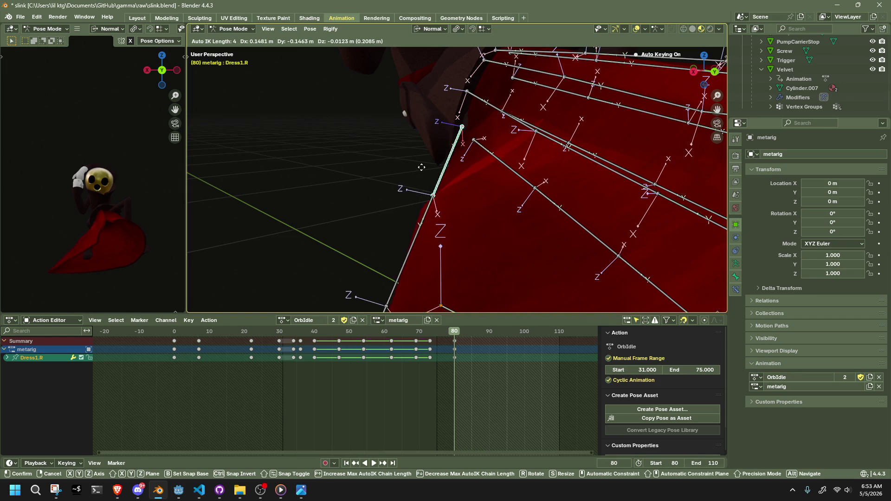
click(426, 167)
scroll(426, 167, down, 5)
mouse_move(580, 195)
mouse_down()
mouse_move(670, 171)
mouse_move(700, 198)
mouse_up()
Rotate the Dress2.R bone around its normal X axis
click(433, 174)
drag(433, 174, 473, 192)
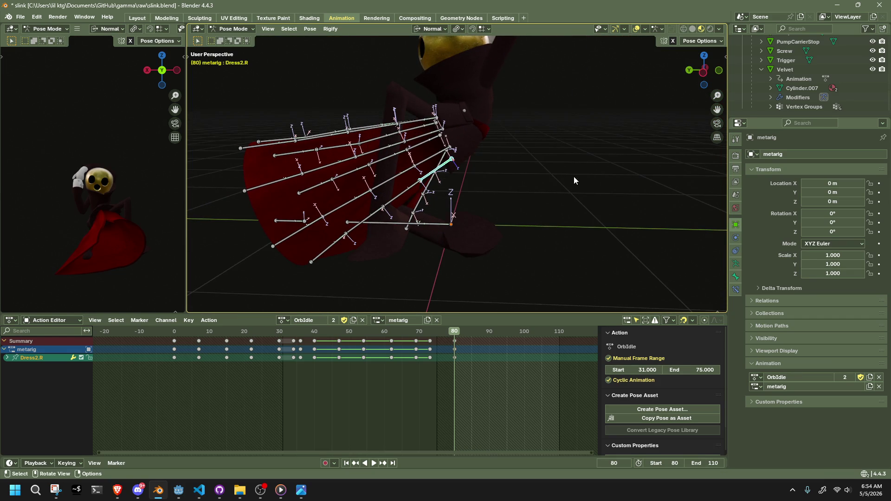
drag(574, 180, 537, 183)
key(r)
key(x)
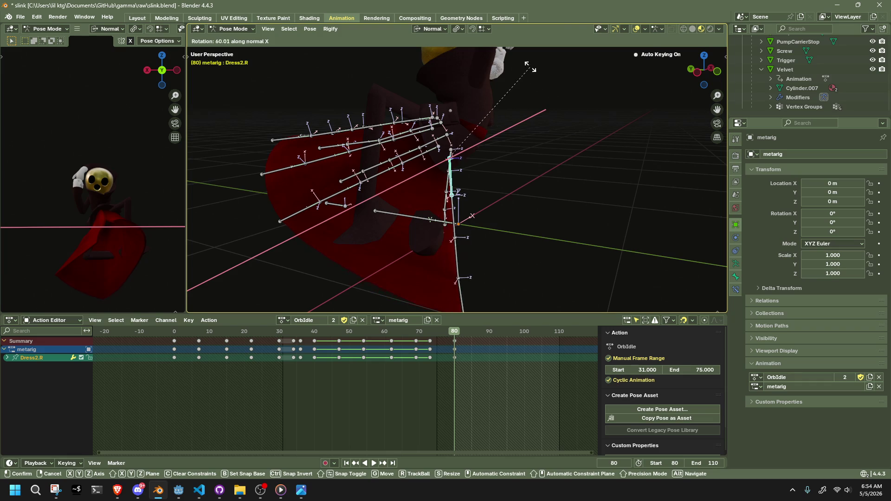
click(531, 66)
Rotate the Dress2.L bone twice around its normal X axis
mouse_move(529, 144)
mouse_down()
mouse_move(460, 157)
mouse_move(520, 107)
mouse_up()
click(420, 158)
key(r)
key(x)
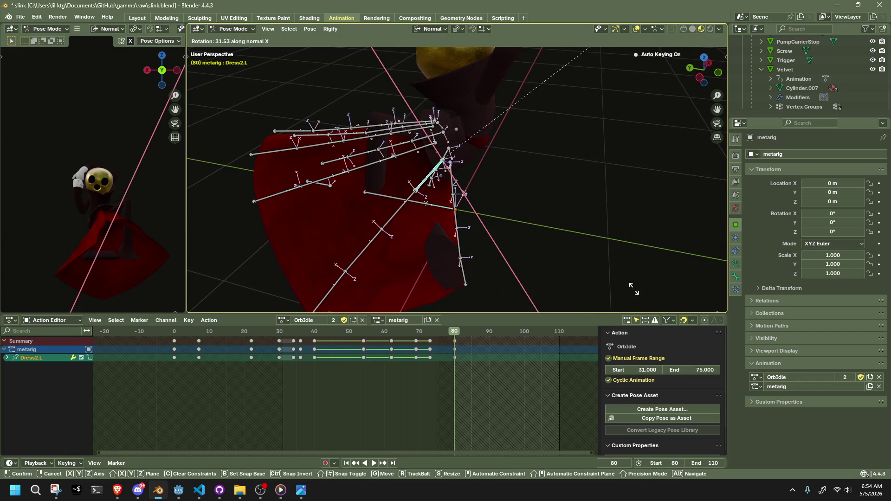
click(439, 182)
mouse_move(439, 181)
mouse_down()
mouse_move(477, 236)
mouse_move(453, 203)
mouse_move(515, 207)
mouse_move(492, 211)
mouse_move(533, 252)
mouse_move(424, 164)
mouse_move(456, 248)
mouse_move(545, 241)
mouse_up()
key(r)
key(x)
click(508, 205)
Rotate the Dress1.L bone around its normal X axis
click(424, 164)
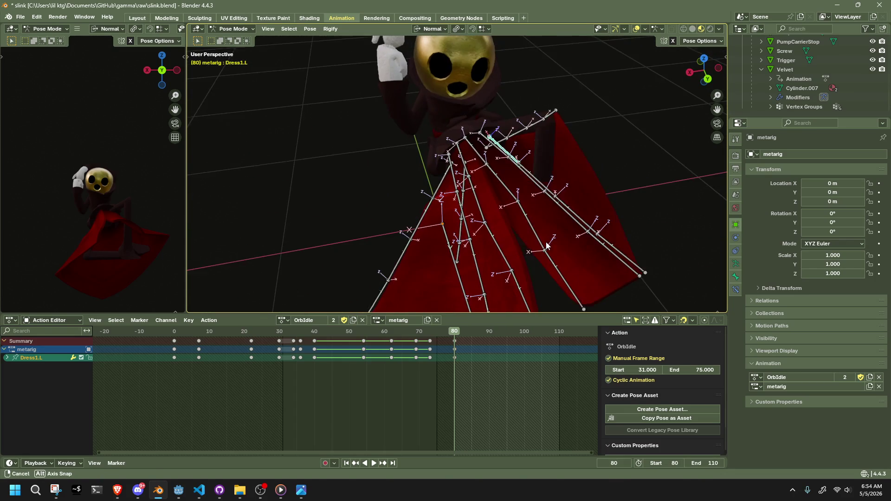
key(r)
key(x)
click(546, 120)
drag(546, 120, 580, 210)
Rotate the Dress0.L bone 46.2° around X
click(516, 125)
key(r)
key(x)
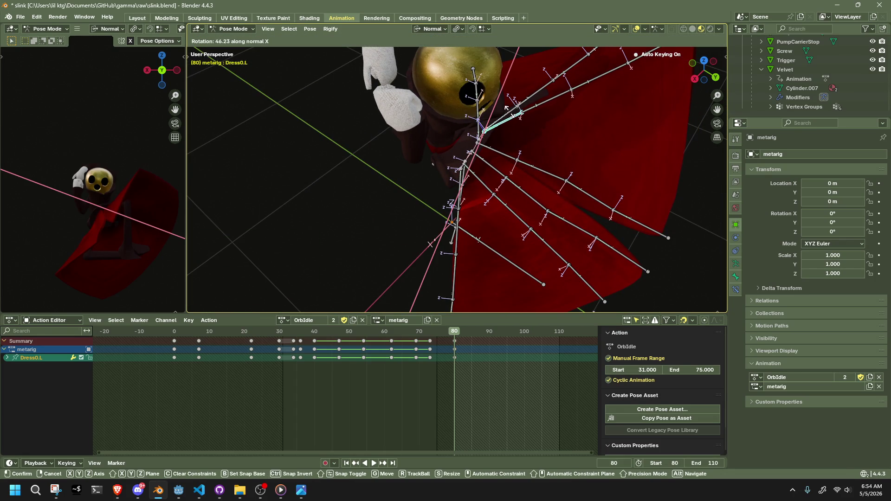
click(506, 108)
mouse_move(516, 214)
mouse_down()
mouse_move(455, 180)
mouse_move(446, 160)
mouse_move(403, 149)
mouse_up()
Rotate Dress4.L -54.3° around X, then select the Dress1.003.R tip bone
click(439, 111)
key(r)
key(x)
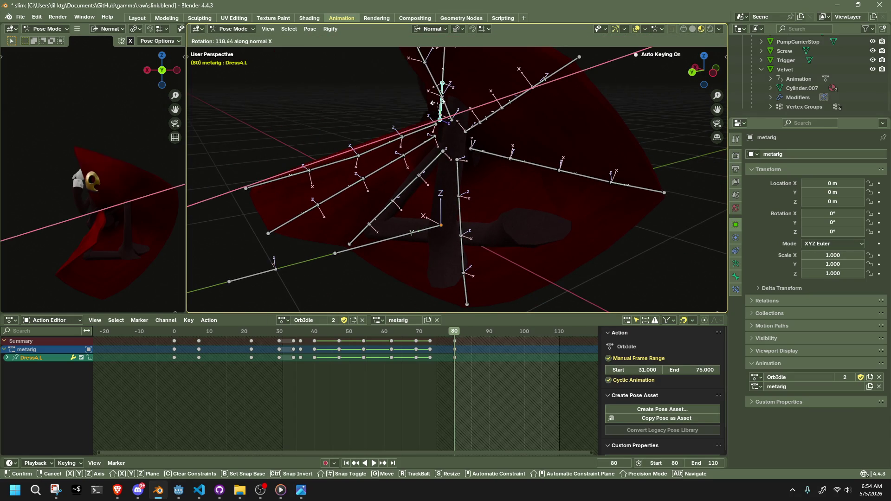
click(441, 161)
mouse_move(441, 161)
mouse_down()
mouse_move(485, 153)
mouse_move(512, 160)
mouse_move(473, 164)
mouse_move(534, 176)
mouse_move(413, 147)
mouse_move(495, 130)
mouse_move(460, 255)
mouse_move(421, 269)
mouse_move(447, 175)
mouse_up()
click(411, 147)
click(441, 263)
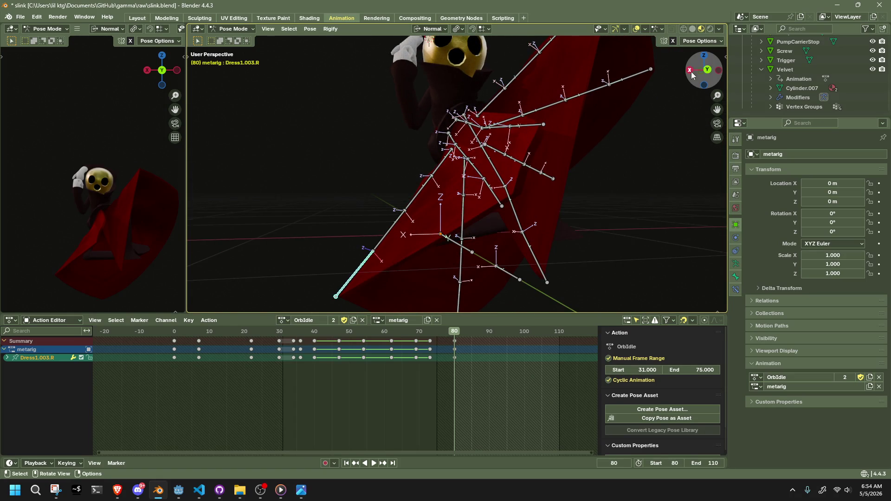
From the back view, pull the Dress1.003.R and Dress2.003.R tips down and outward
click(707, 71)
key(g)
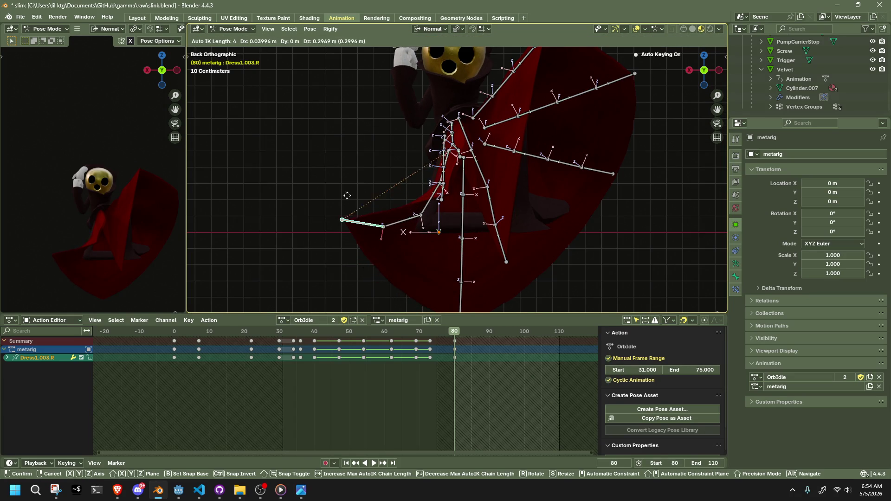
click(325, 197)
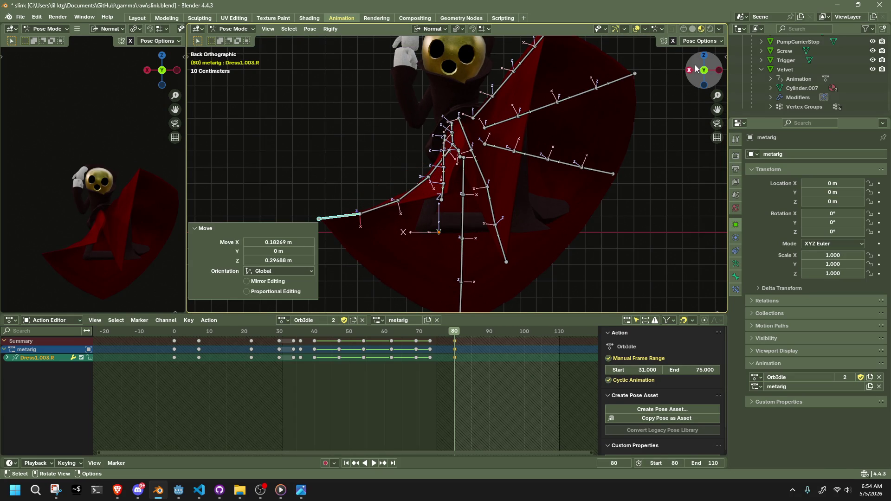
mouse_move(692, 70)
mouse_down()
mouse_move(459, 252)
mouse_move(447, 276)
mouse_move(423, 275)
mouse_up()
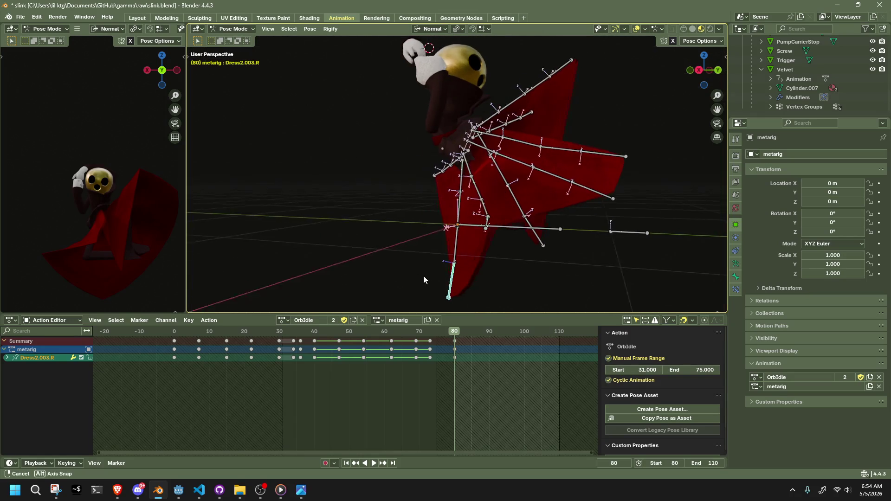
click(410, 274)
key(g)
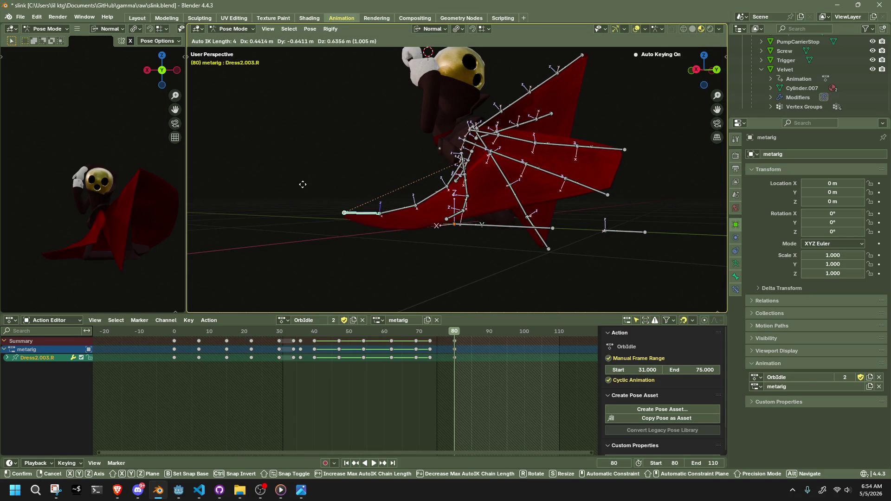
click(301, 186)
mouse_move(300, 185)
mouse_down()
mouse_move(436, 212)
mouse_move(603, 212)
mouse_move(700, 96)
mouse_up()
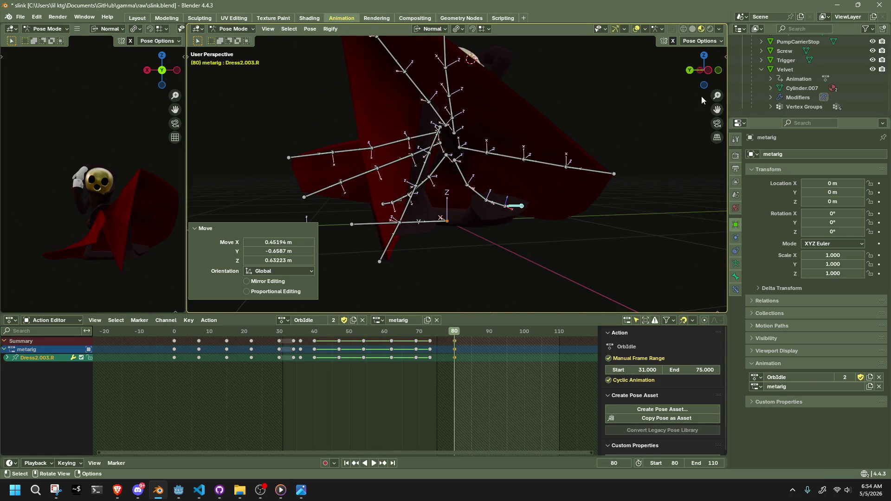
From the left view, move the Dress2.003.L tip outward in two moves
click(713, 74)
click(533, 165)
key(g)
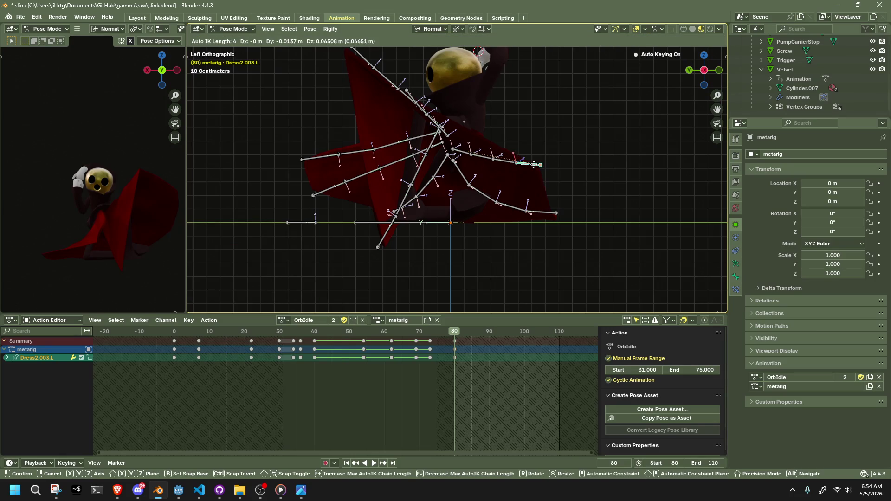
click(515, 188)
mouse_move(515, 187)
mouse_down()
mouse_move(537, 212)
mouse_move(425, 216)
mouse_move(435, 146)
mouse_up()
key(g)
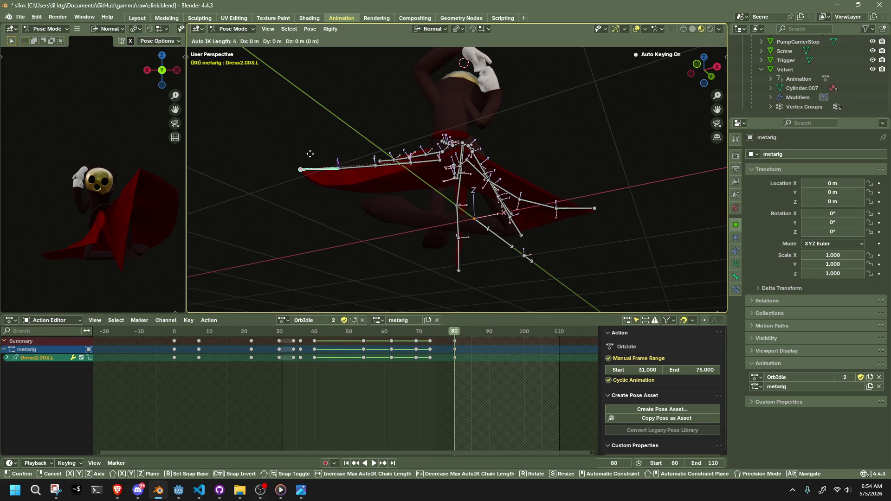
click(324, 171)
mouse_move(324, 171)
mouse_down()
mouse_move(388, 218)
mouse_move(447, 237)
mouse_move(507, 226)
mouse_move(562, 234)
mouse_up()
Move the Dress1.003.L and Dress0.003.L tips outward into upswept points
click(699, 72)
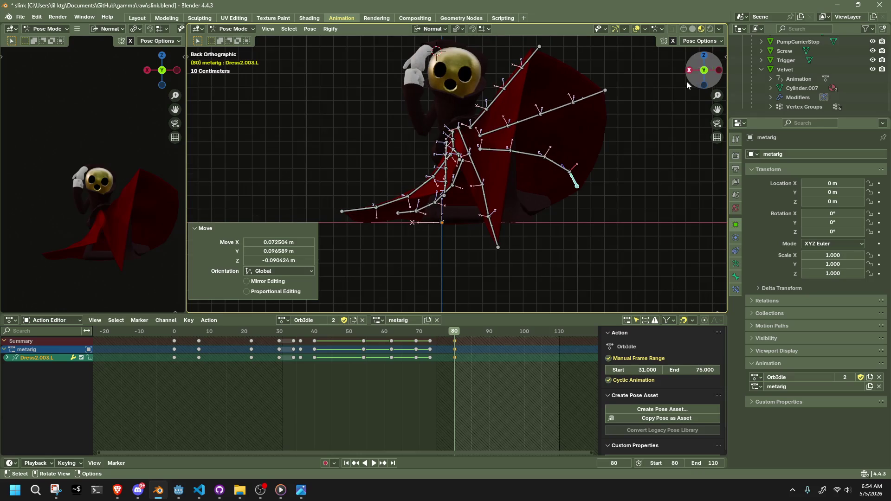
click(597, 97)
key(g)
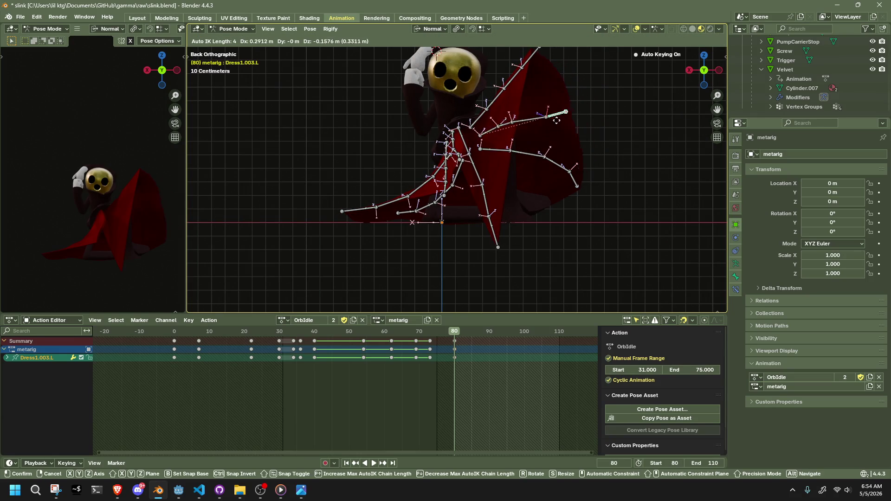
click(573, 224)
drag(573, 224, 605, 224)
click(592, 47)
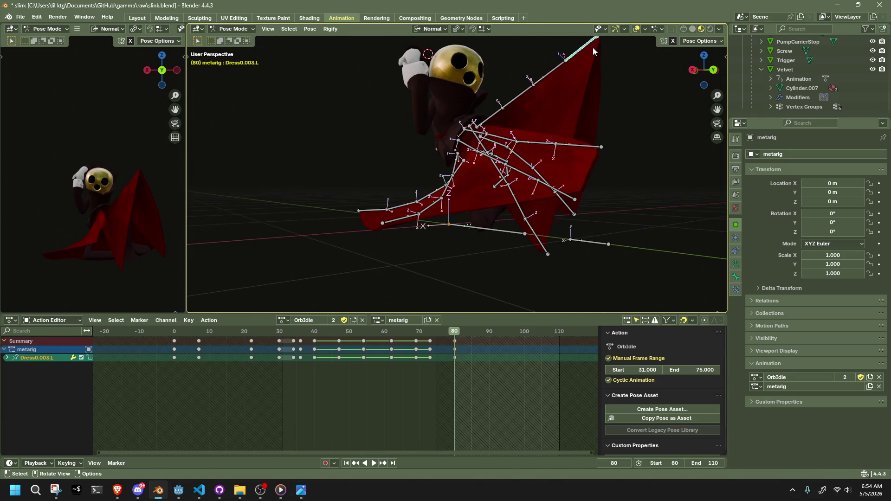
key(g)
click(613, 110)
mouse_move(613, 111)
mouse_down()
mouse_move(609, 162)
mouse_move(530, 230)
mouse_move(431, 165)
mouse_up()
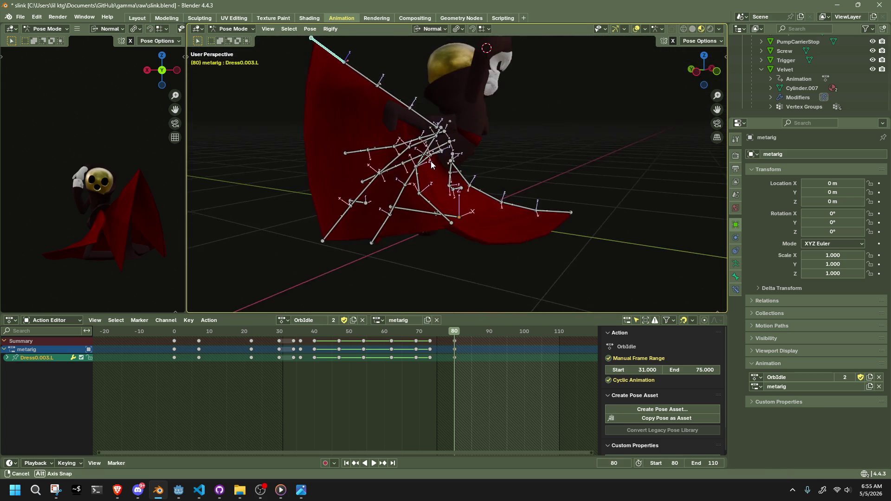
Move the Dress1.001.L bone along its normal Z axis
click(423, 160)
key(g)
key(z)
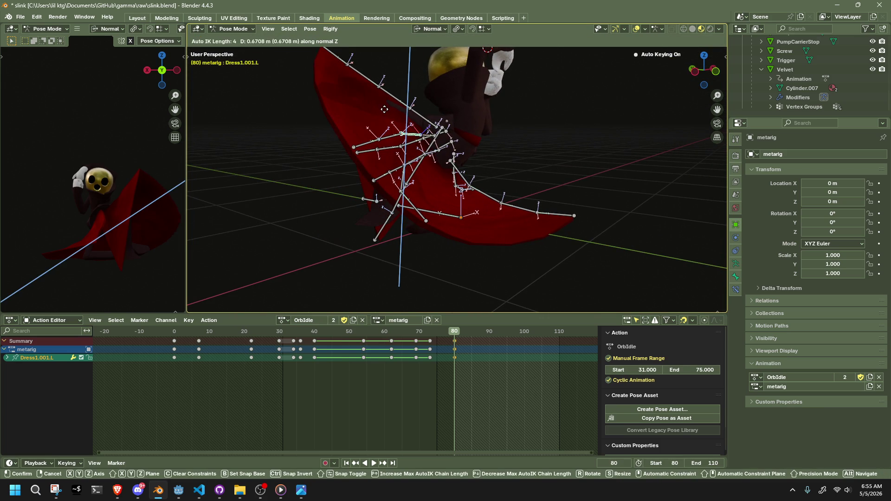
click(478, 71)
mouse_move(477, 71)
mouse_down()
mouse_move(418, 144)
mouse_move(464, 195)
mouse_move(558, 241)
mouse_move(562, 217)
mouse_move(556, 223)
mouse_up()
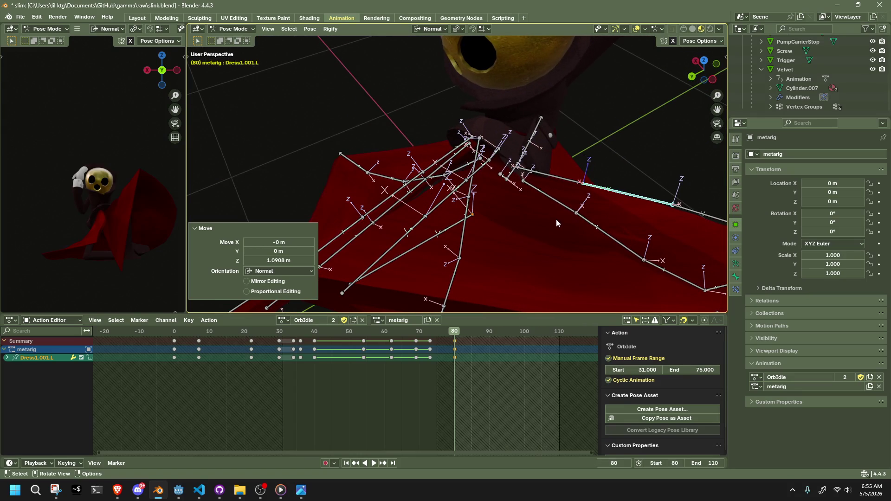
Rotate the Dress0.L bone around its normal X axis
click(493, 159)
key(r)
key(x)
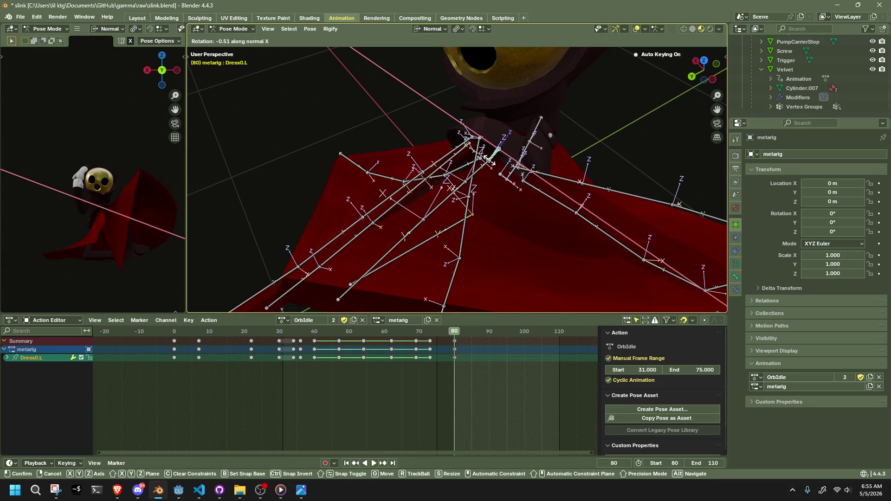
click(484, 164)
mouse_move(484, 164)
mouse_down()
mouse_move(548, 183)
mouse_move(590, 152)
mouse_move(510, 87)
mouse_move(556, 122)
mouse_move(482, 84)
mouse_up()
Rotate the Dress0.001.L and Dress0.002.L bones around their normal X axes
click(511, 87)
key(r)
key(x)
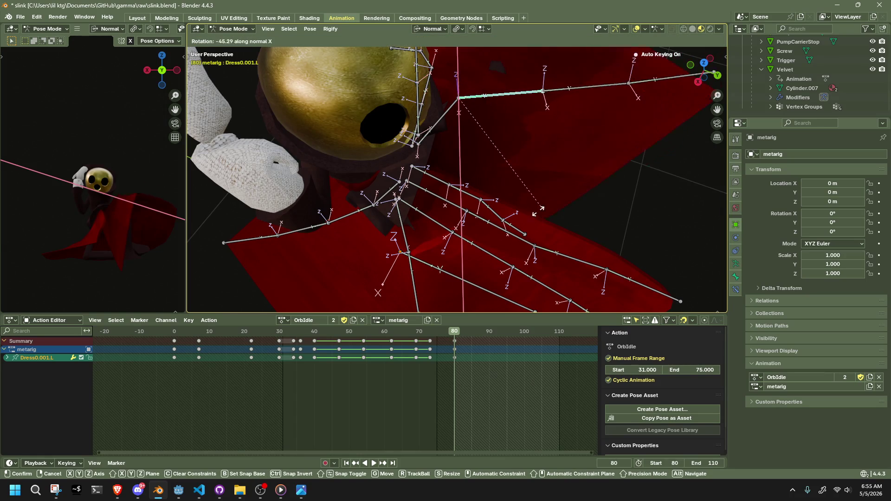
click(559, 178)
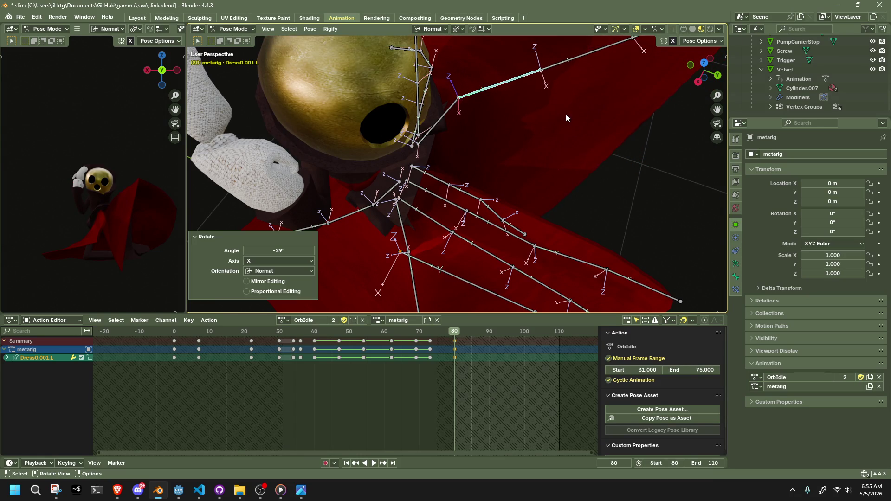
drag(566, 113, 549, 95)
click(548, 95)
key(r)
key(x)
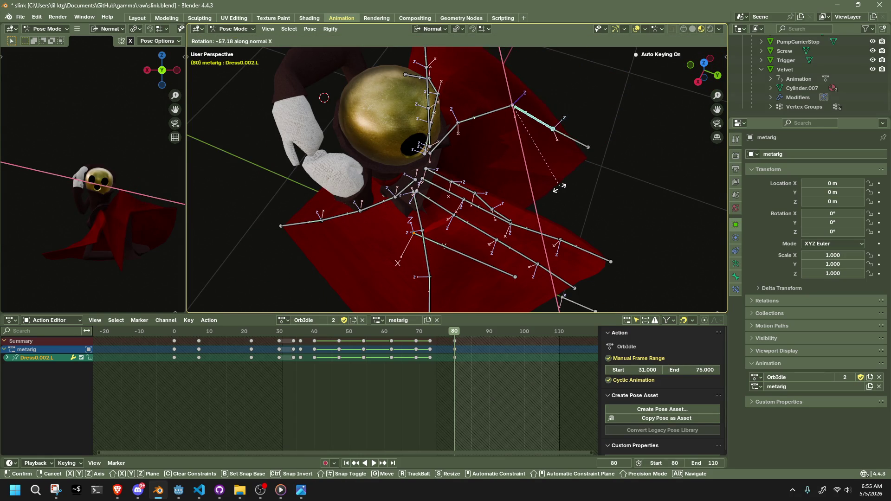
click(513, 196)
mouse_move(513, 197)
mouse_down()
mouse_move(483, 186)
mouse_move(415, 68)
mouse_up()
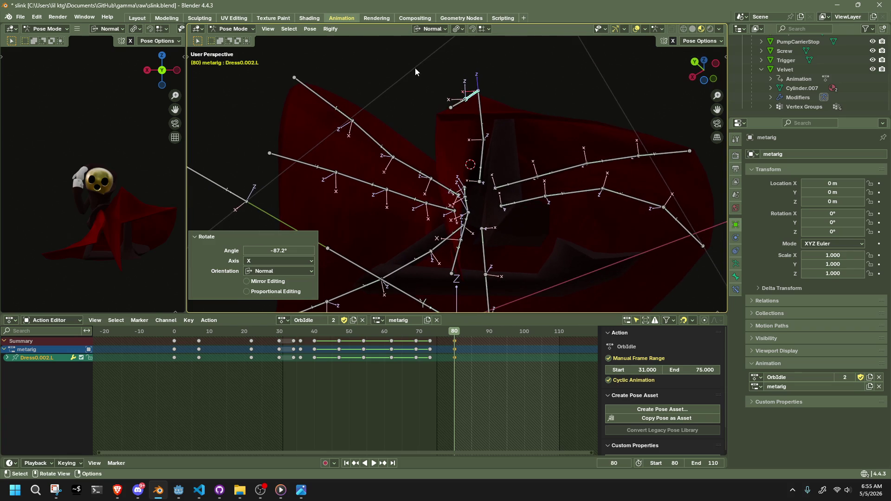
Reposition the Dress0.003.L and Dress1.003.L tip bones
click(450, 108)
key(g)
click(514, 97)
mouse_move(513, 97)
mouse_down()
mouse_move(553, 186)
mouse_move(590, 201)
mouse_move(535, 181)
mouse_move(489, 146)
mouse_move(564, 152)
mouse_move(576, 194)
mouse_move(508, 201)
mouse_move(486, 171)
mouse_up()
click(583, 113)
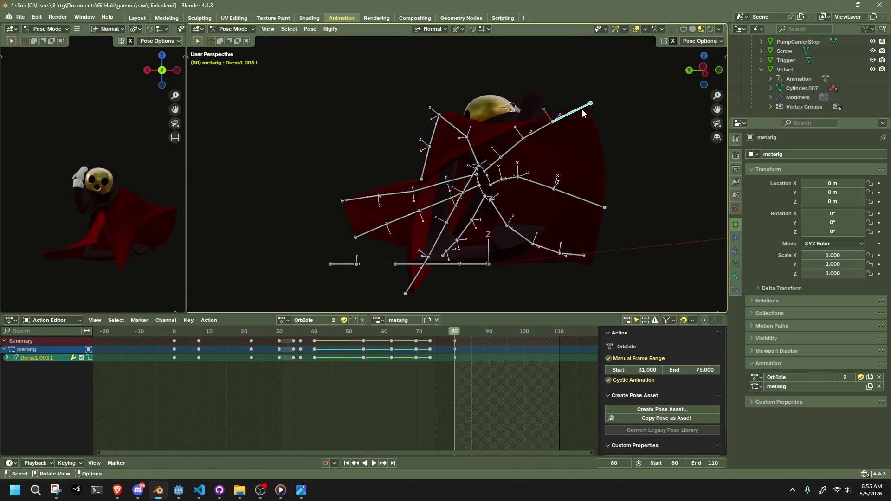
drag(583, 113, 539, 118)
drag(473, 238, 473, 238)
mouse_move(472, 237)
mouse_down()
mouse_move(403, 272)
mouse_move(433, 256)
mouse_move(441, 235)
mouse_up()
scroll(464, 222, up, 8)
drag(478, 210, 371, 185)
Rotate the Dress1.L bone around its normal X, then its normal Z axis
click(362, 185)
key(r)
key(x)
key(x)
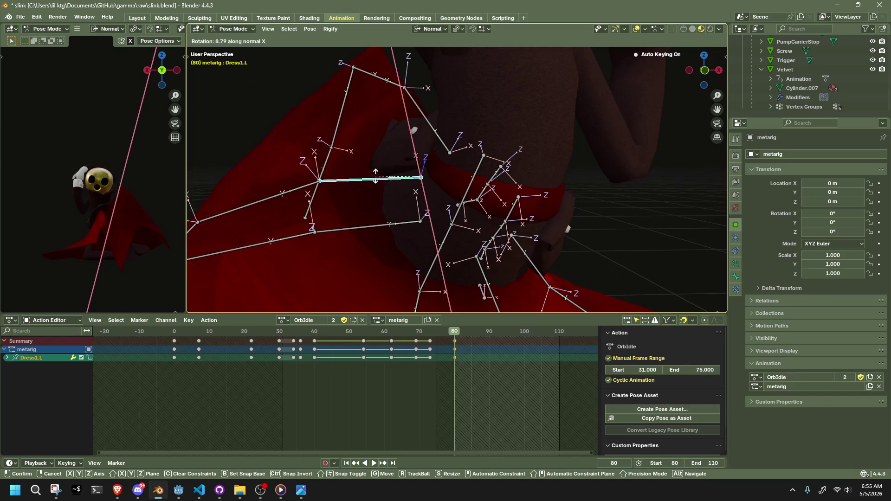
click(381, 177)
key(r)
key(z)
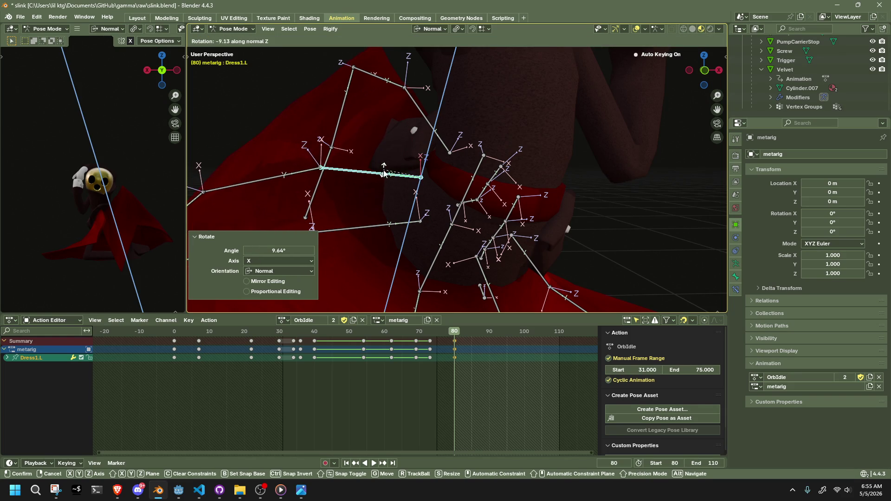
click(384, 173)
drag(704, 70, 673, 93)
Rotate the selected cape bone around its own X axis and shift it into place
key(r)
key(z)
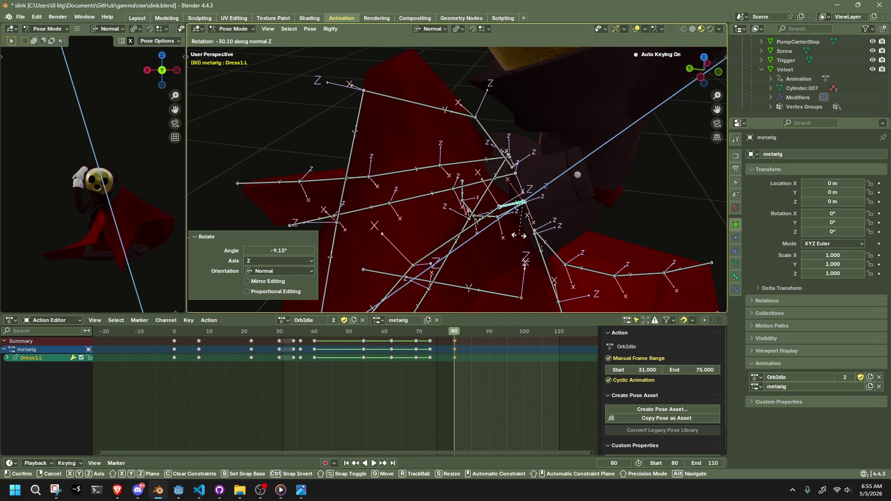
key(z)
key(x)
key(x)
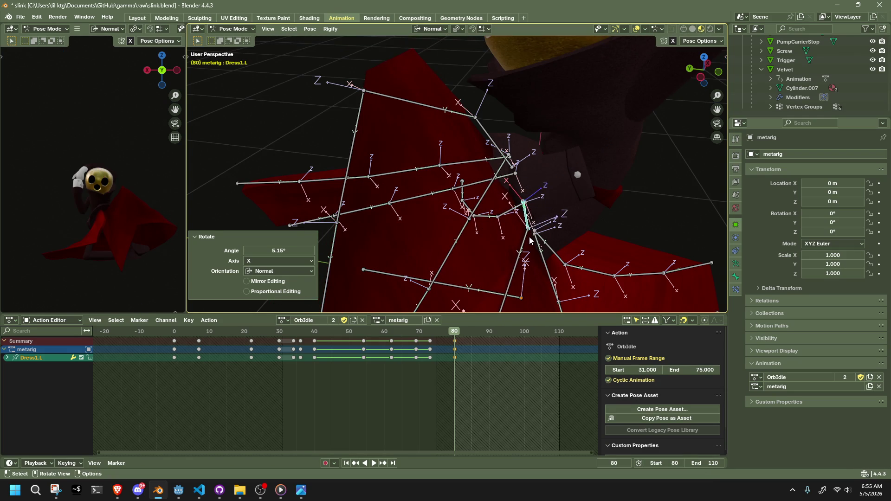
click(522, 245)
mouse_move(522, 256)
mouse_down()
mouse_move(611, 264)
mouse_move(682, 256)
mouse_move(430, 148)
mouse_move(416, 261)
mouse_move(443, 202)
mouse_move(416, 191)
mouse_up()
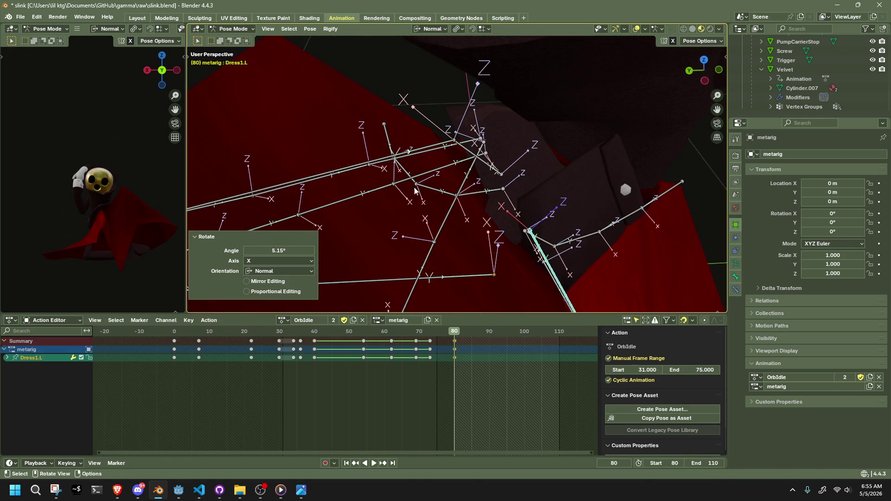
key(g)
click(506, 173)
mouse_move(506, 172)
mouse_down()
mouse_move(451, 198)
mouse_move(443, 161)
mouse_move(576, 252)
mouse_move(633, 224)
mouse_move(675, 174)
mouse_move(576, 191)
mouse_move(519, 165)
mouse_move(502, 185)
mouse_move(701, 67)
mouse_move(371, 260)
mouse_move(191, 289)
mouse_move(704, 285)
mouse_move(623, 283)
mouse_move(589, 252)
mouse_move(628, 246)
mouse_move(712, 275)
mouse_move(194, 285)
mouse_move(274, 297)
mouse_move(500, 285)
mouse_move(477, 240)
mouse_move(494, 257)
mouse_move(482, 251)
mouse_up()
scroll(464, 246, up, 4)
mouse_move(431, 237)
mouse_down()
mouse_move(368, 219)
mouse_move(515, 146)
mouse_up()
In the left view, pull the cape bone up and left, then shrink the Dress4 left hem bones
scroll(663, 70, down, 2)
click(708, 65)
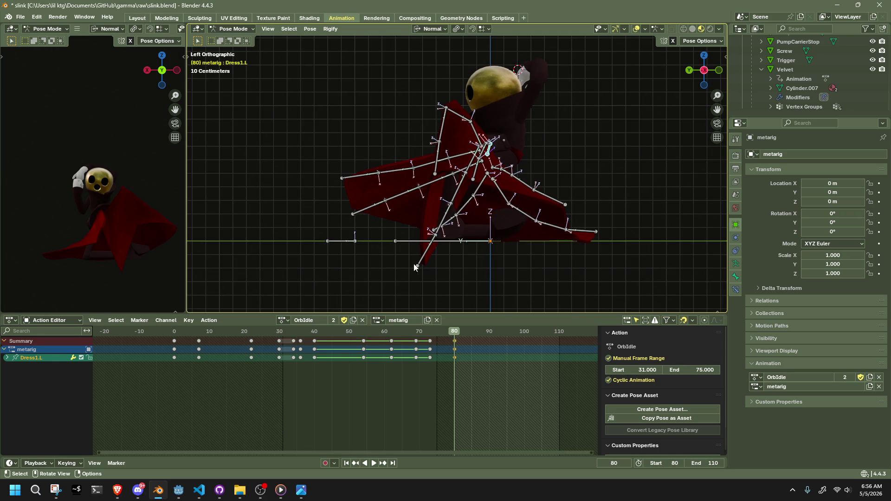
mouse_move(417, 266)
mouse_down()
mouse_move(383, 237)
mouse_move(511, 232)
mouse_move(504, 257)
mouse_move(483, 248)
mouse_move(497, 249)
mouse_up()
click(387, 237)
key(s)
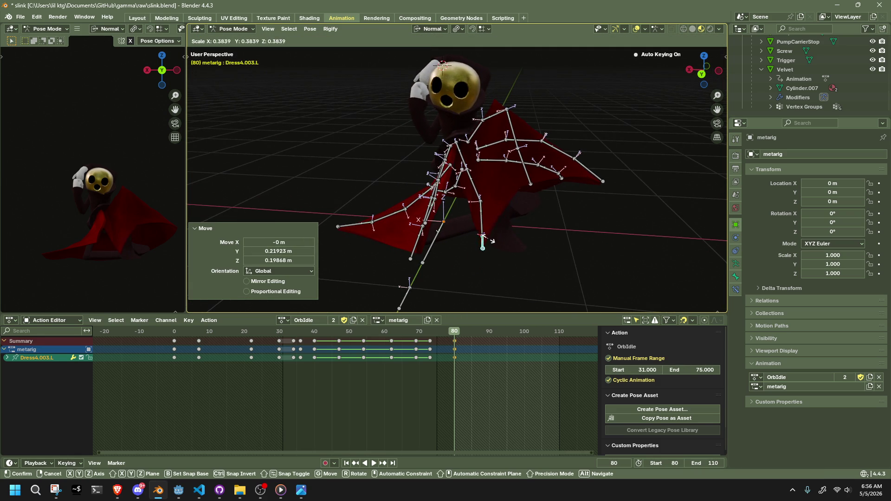
click(493, 243)
shift+click(482, 218)
key(s)
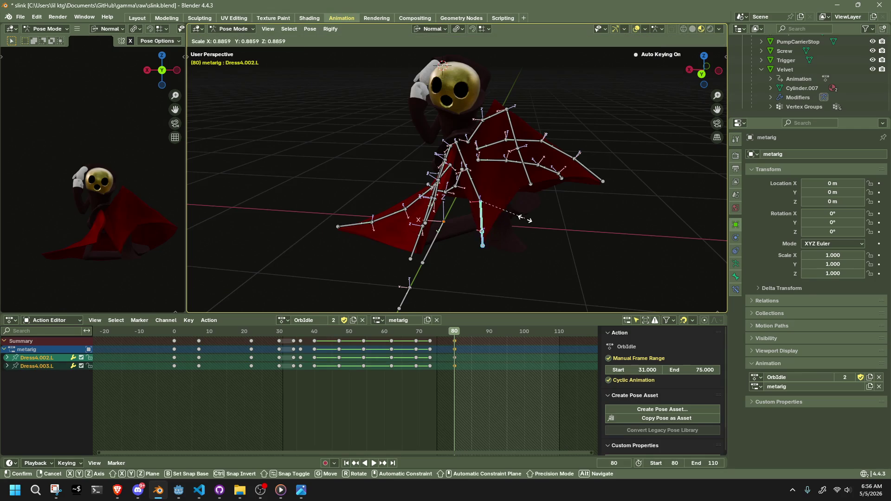
click(497, 201)
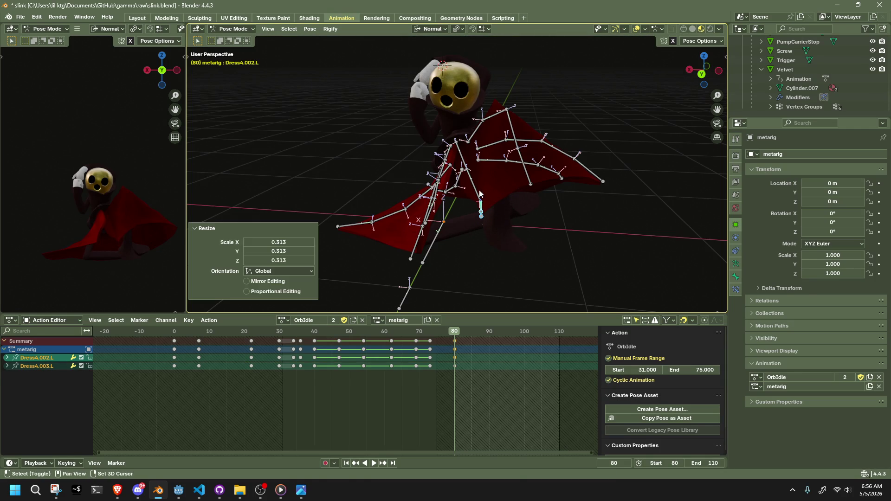
click(592, 239)
Reposition Dress4.002.L, then rotate it together with Dress4.003.L around Z
scroll(593, 236, up, 2)
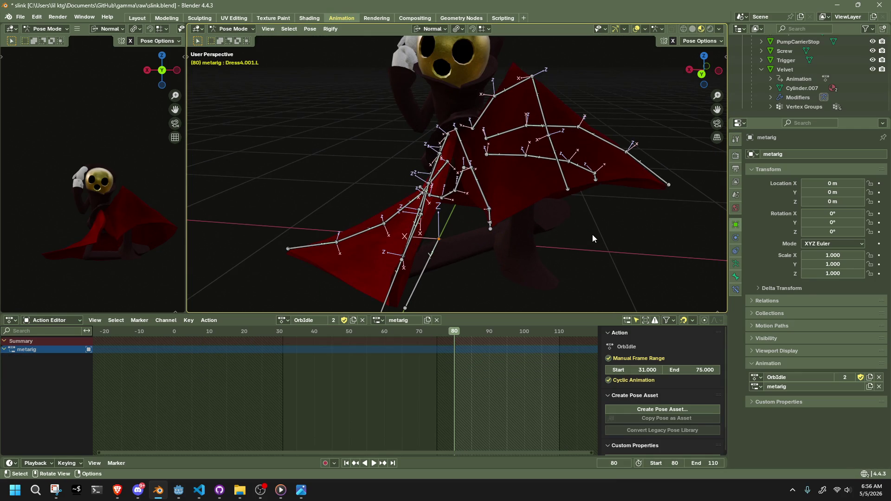
scroll(495, 227, up, 2)
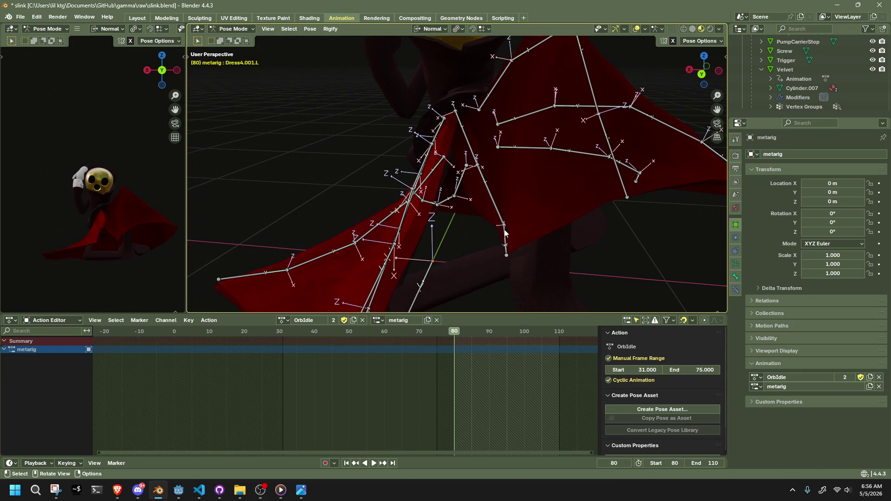
click(504, 232)
key(g)
click(487, 238)
key(r)
key(z)
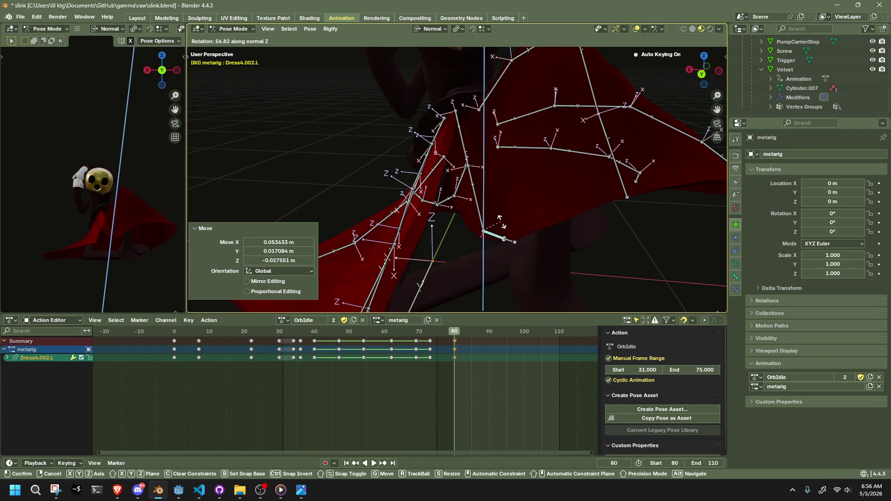
right_click(493, 253)
drag(510, 268, 510, 268)
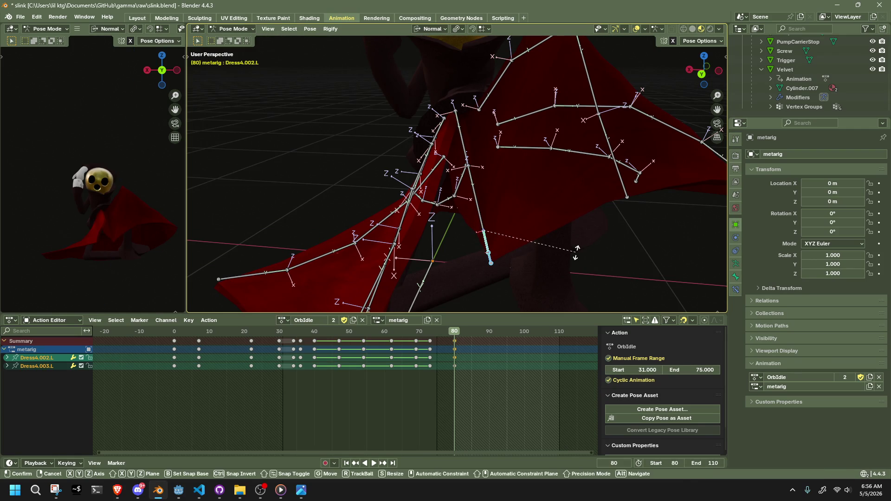
key(r)
key(z)
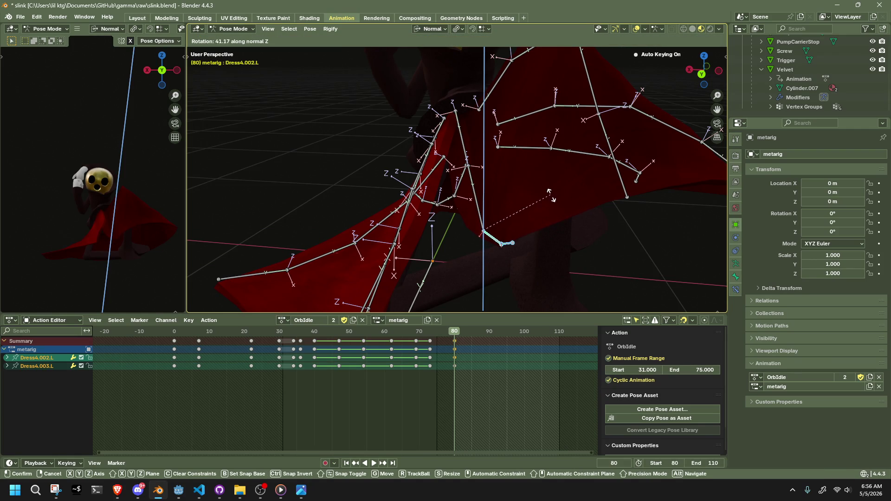
right_click(549, 211)
click(695, 272)
From the back view, adjust the Dress2.003.L cape bone
mouse_move(695, 272)
mouse_down()
mouse_move(500, 225)
mouse_move(611, 225)
mouse_move(650, 247)
mouse_move(551, 272)
mouse_move(489, 272)
mouse_move(500, 272)
mouse_move(438, 226)
mouse_up()
click(444, 118)
mouse_move(425, 147)
mouse_down()
mouse_move(444, 207)
mouse_move(573, 158)
mouse_move(620, 199)
mouse_move(664, 87)
mouse_up()
click(705, 71)
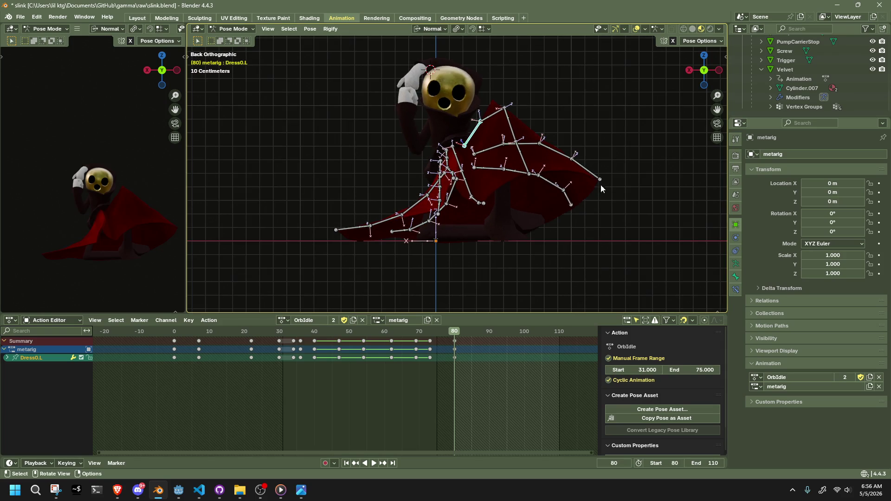
mouse_move(566, 208)
mouse_down()
mouse_move(571, 219)
mouse_move(561, 226)
mouse_up()
key(r)
click(596, 195)
Move Dress1.003.L and Dress2.003.L with Auto IK to reshape the left cape hem
mouse_move(597, 195)
mouse_down()
mouse_move(595, 296)
mouse_move(600, 66)
mouse_move(451, 296)
mouse_move(413, 265)
mouse_move(663, 94)
mouse_up()
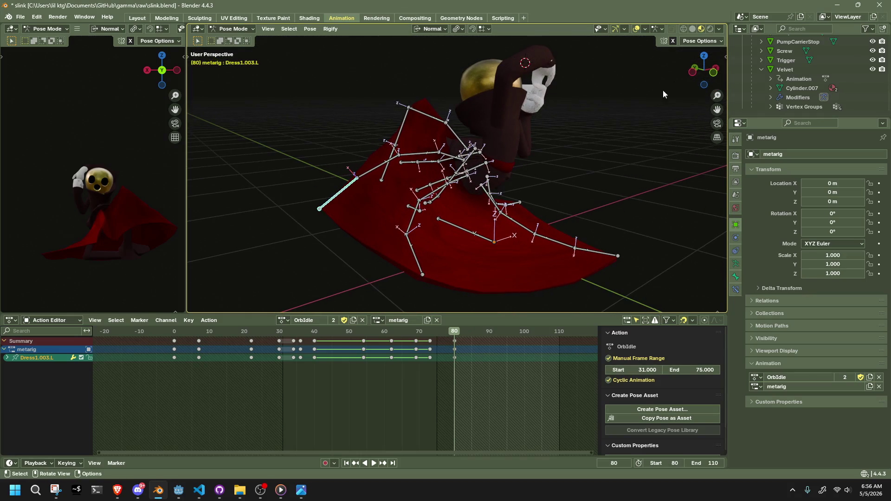
click(693, 74)
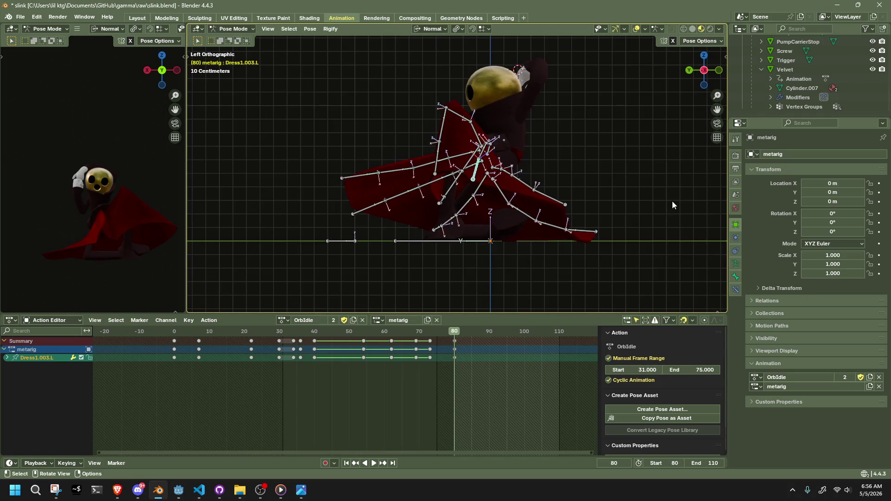
click(689, 72)
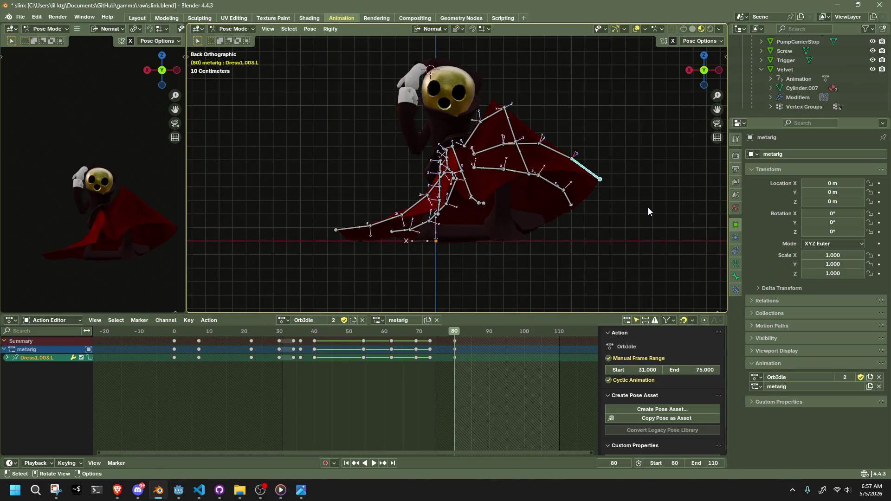
key(g)
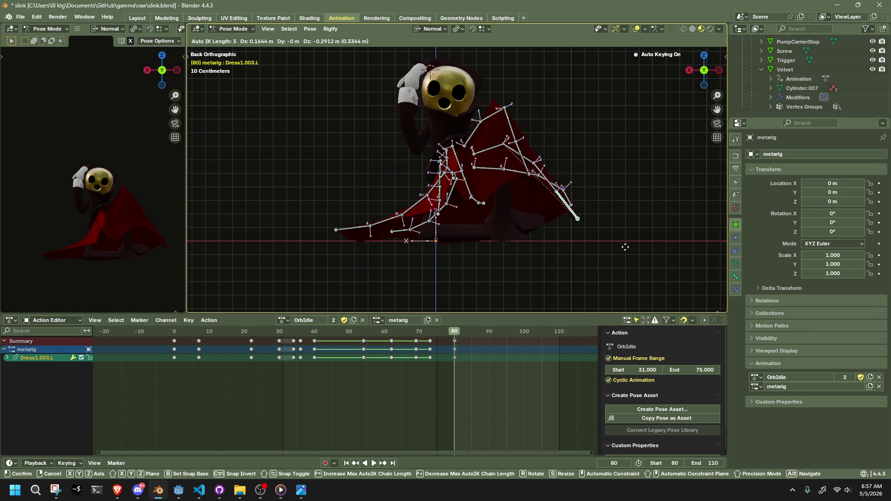
click(601, 260)
click(566, 207)
key(g)
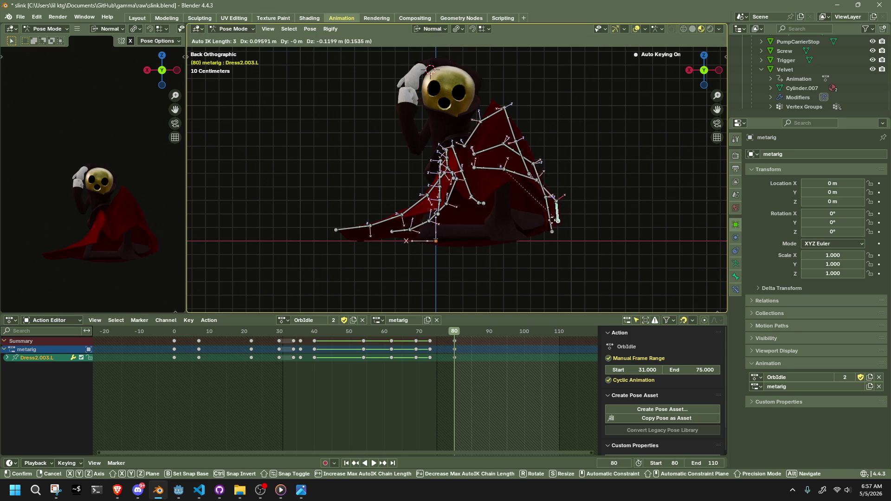
click(534, 240)
mouse_move(533, 244)
mouse_down()
mouse_move(599, 258)
mouse_move(725, 254)
mouse_up()
click(703, 70)
key(g)
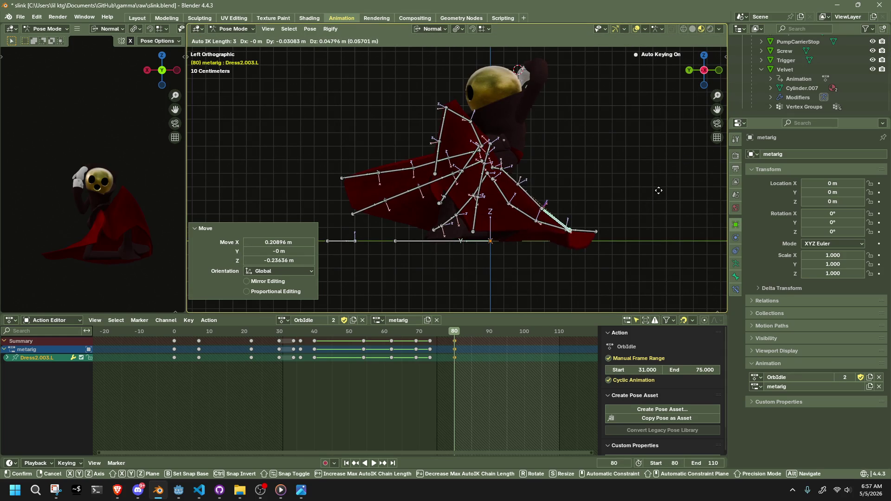
click(657, 195)
Rotate Dress2.R by -22° and Dress1.R by -41.3° around Z to fan the right skirt
click(569, 231)
mouse_move(569, 231)
mouse_down()
mouse_move(455, 226)
mouse_move(483, 269)
mouse_move(446, 223)
mouse_move(441, 195)
mouse_move(486, 216)
mouse_move(541, 191)
mouse_move(576, 219)
mouse_move(545, 285)
mouse_move(509, 251)
mouse_up()
click(456, 226)
key(r)
key(z)
click(454, 269)
click(441, 193)
key(r)
key(z)
click(456, 228)
click(701, 62)
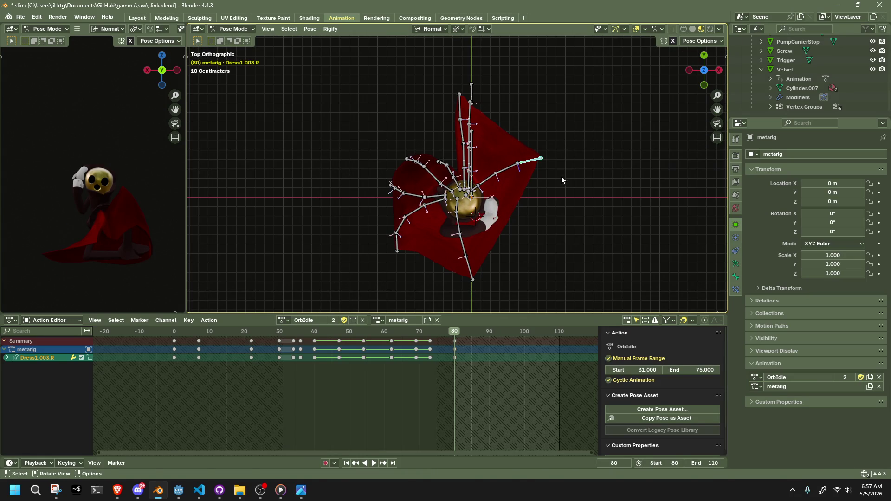
Move the Dress1.003.R and Dress0.003.R bones inward
key(g)
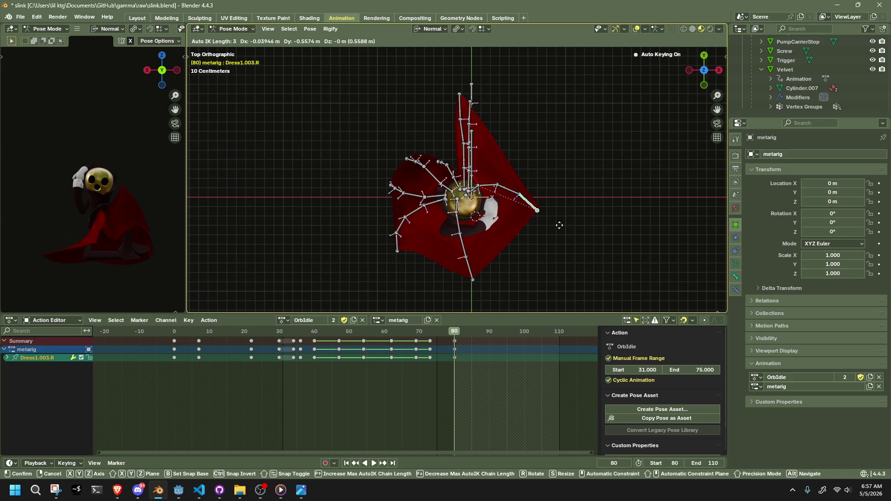
click(568, 214)
drag(568, 214, 388, 148)
mouse_move(488, 236)
mouse_down()
mouse_move(517, 234)
mouse_move(506, 218)
mouse_up()
click(505, 218)
key(g)
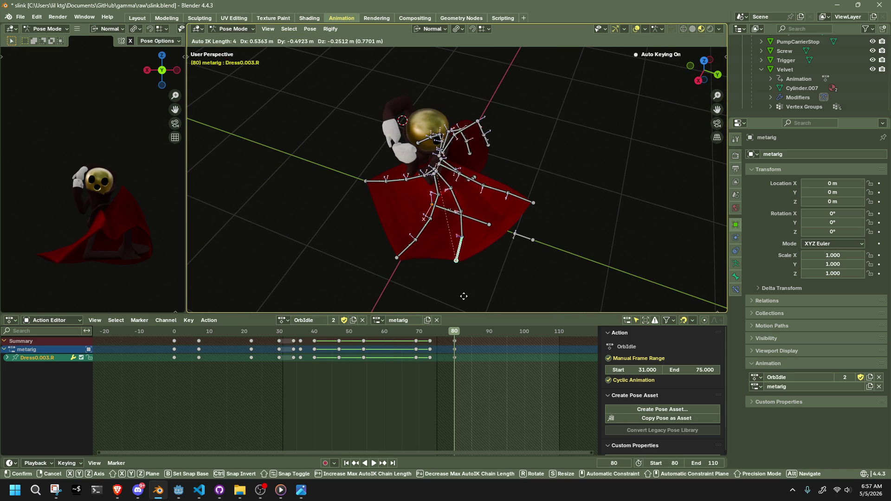
click(461, 296)
From the left view, raise the Dress4.003.R hem bone up and left
mouse_move(432, 272)
mouse_down()
mouse_move(408, 219)
mouse_move(464, 229)
mouse_move(364, 240)
mouse_move(319, 211)
mouse_up()
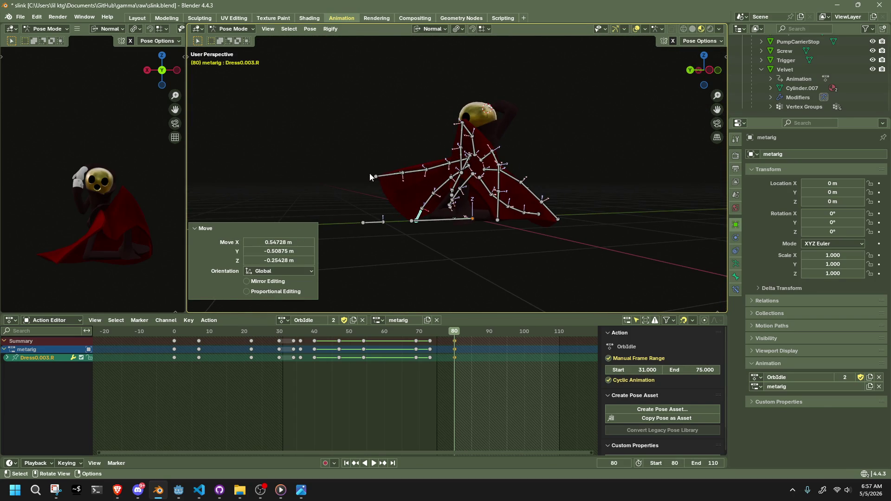
click(389, 175)
click(699, 70)
key(g)
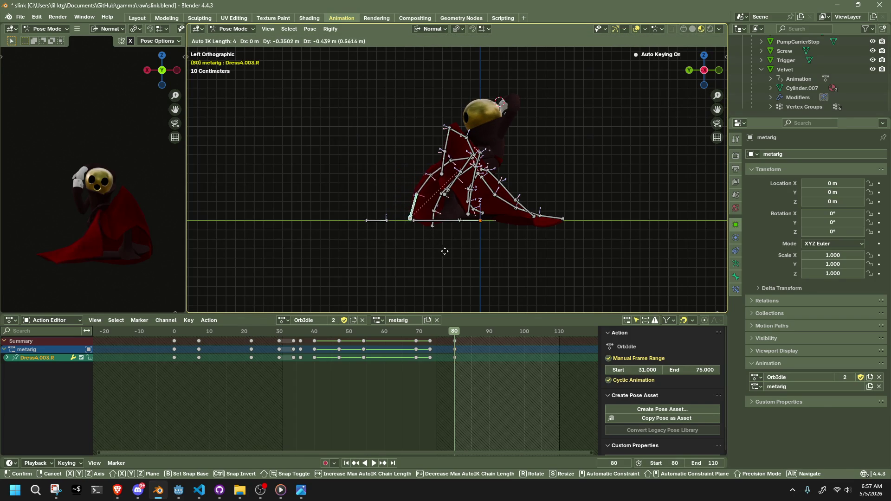
click(413, 233)
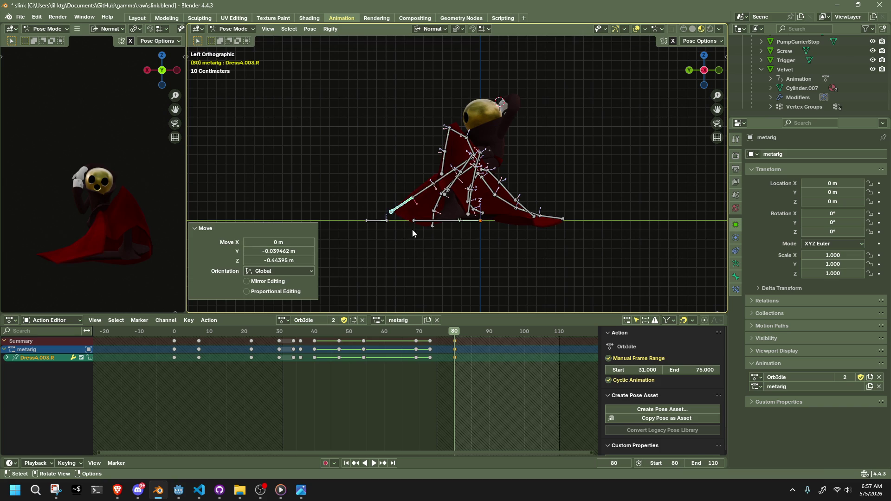
Rotate the linked dress chain on X and set Dress4.003.R to -0.296 m Y, -0.478 m Z
key(l)
key(r)
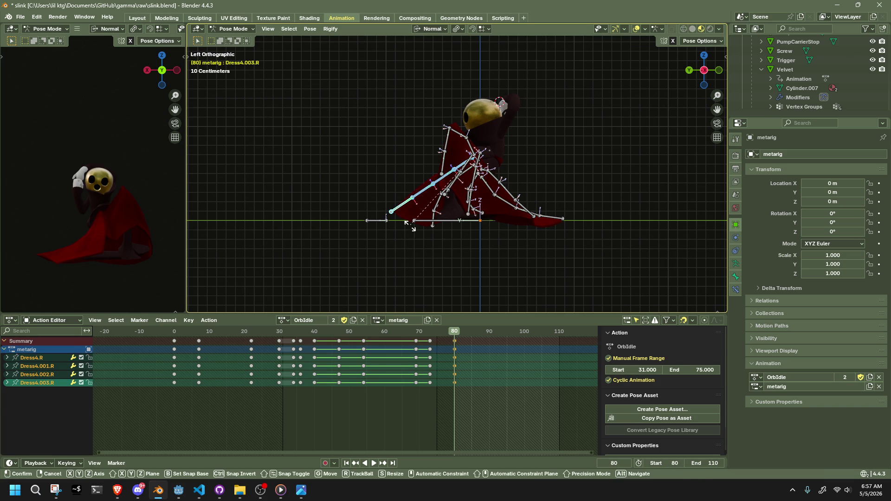
key(x)
click(395, 181)
click(394, 179)
key(g)
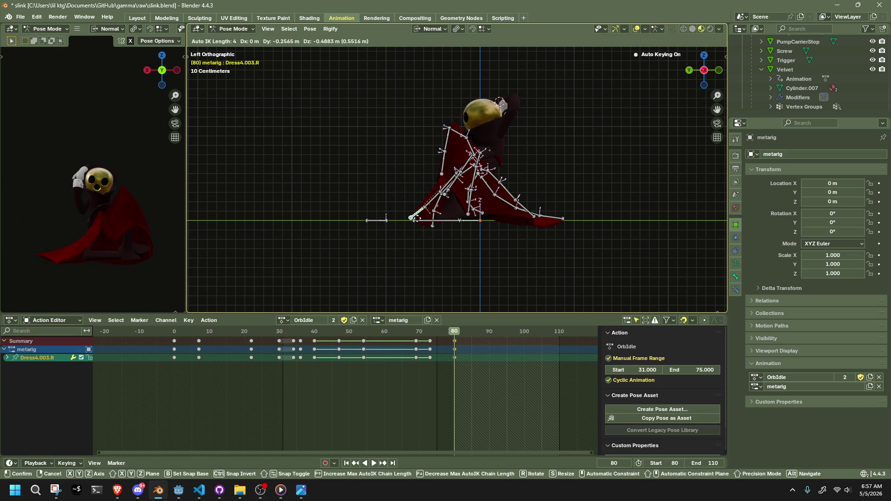
click(421, 218)
mouse_move(421, 217)
mouse_down()
mouse_move(419, 198)
mouse_move(579, 252)
mouse_move(433, 145)
mouse_move(445, 192)
mouse_move(550, 203)
mouse_up()
click(445, 191)
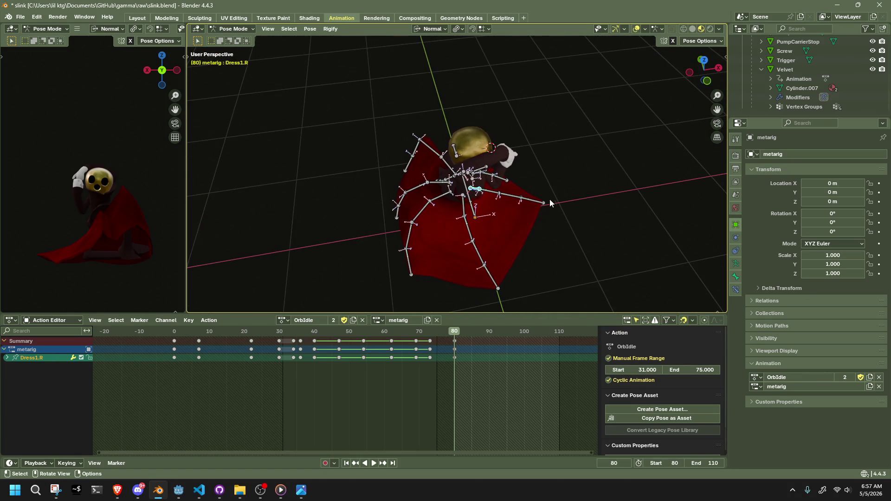
Rotate Dress2.R, Dress1.R and Dress0.R around Z, with Dress0.R at -33.9°
click(463, 211)
key(r)
key(z)
click(514, 234)
drag(514, 234, 466, 202)
click(459, 196)
key(r)
key(z)
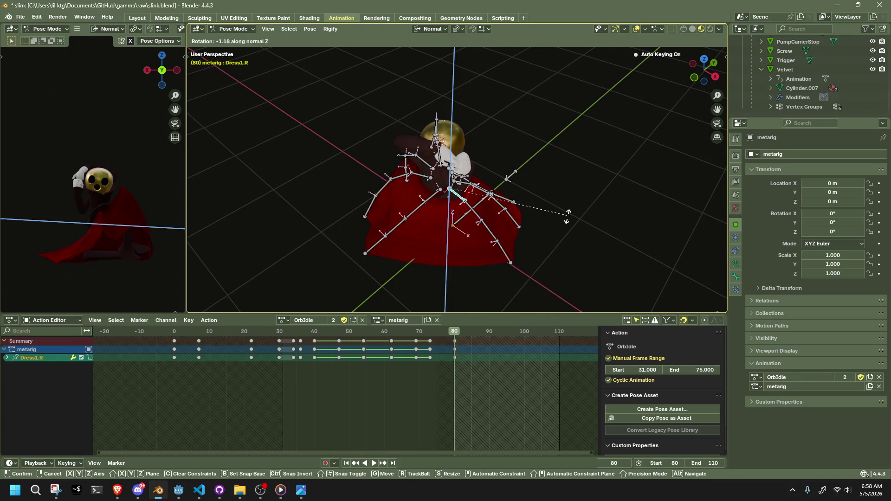
click(478, 260)
mouse_move(478, 260)
mouse_down()
mouse_move(416, 265)
mouse_move(444, 188)
mouse_up()
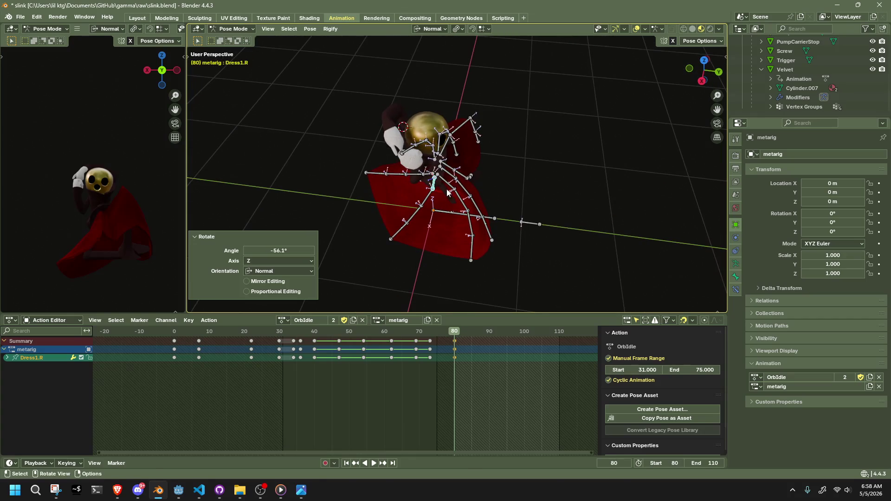
click(445, 188)
key(r)
key(z)
click(464, 227)
mouse_move(463, 227)
mouse_down()
mouse_move(543, 206)
mouse_move(569, 170)
mouse_move(569, 217)
mouse_up()
From the right and back views, move Dress1.003.R and Dress0.003.R outward
click(523, 255)
mouse_move(523, 255)
mouse_down()
mouse_move(633, 157)
mouse_move(583, 177)
mouse_move(495, 175)
mouse_up()
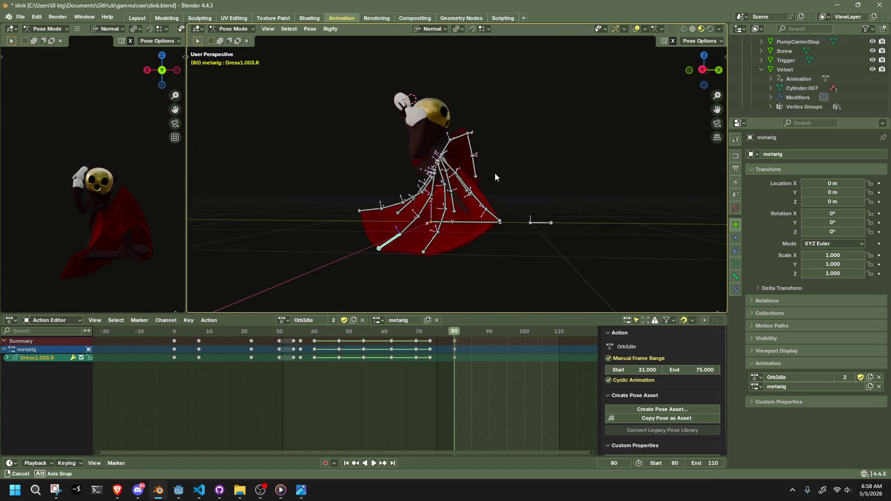
drag(320, 248, 623, 116)
click(702, 73)
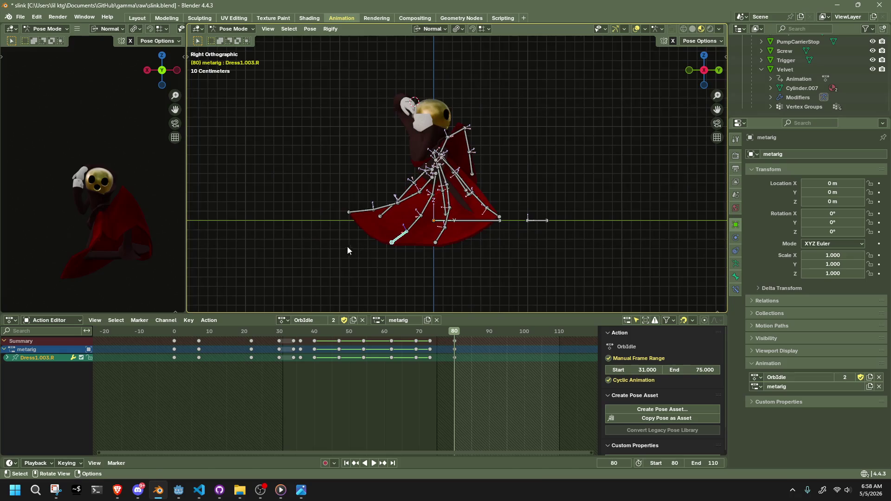
key(g)
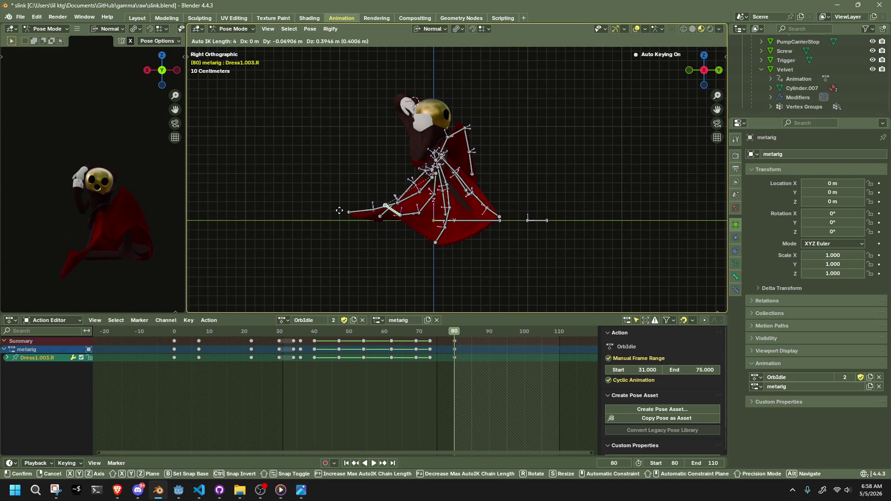
click(339, 216)
click(348, 213)
drag(348, 212, 374, 244)
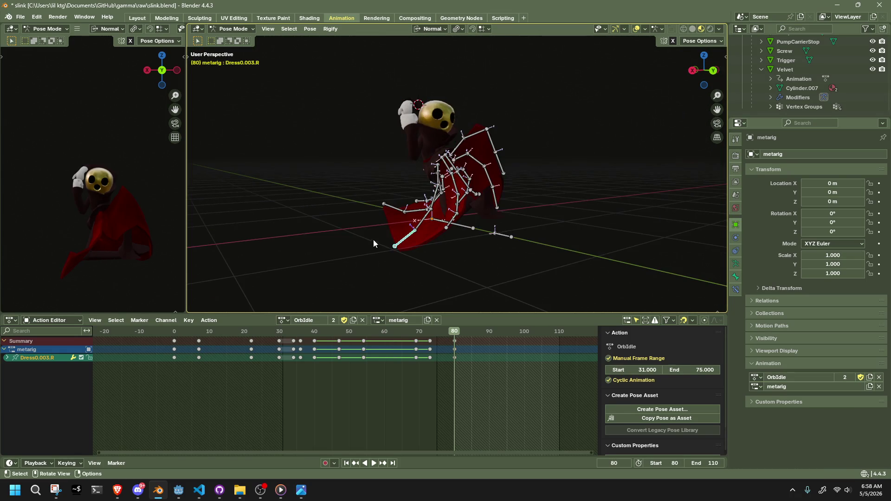
click(705, 84)
key(g)
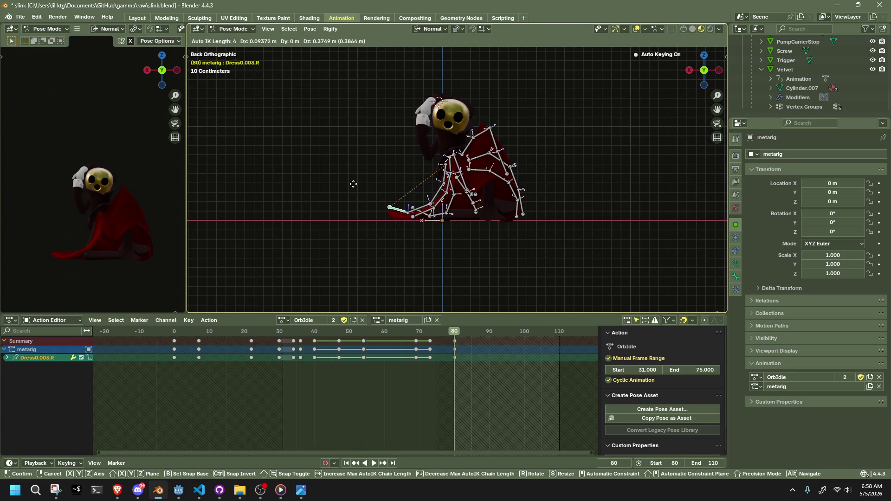
click(355, 190)
mouse_move(355, 191)
mouse_down()
mouse_move(371, 209)
mouse_move(531, 222)
mouse_move(430, 251)
mouse_move(429, 186)
mouse_move(575, 209)
mouse_up()
Rotate Dress0.R on its X axis and reposition Dress0.003.R from the back view
click(429, 176)
key(r)
key(x)
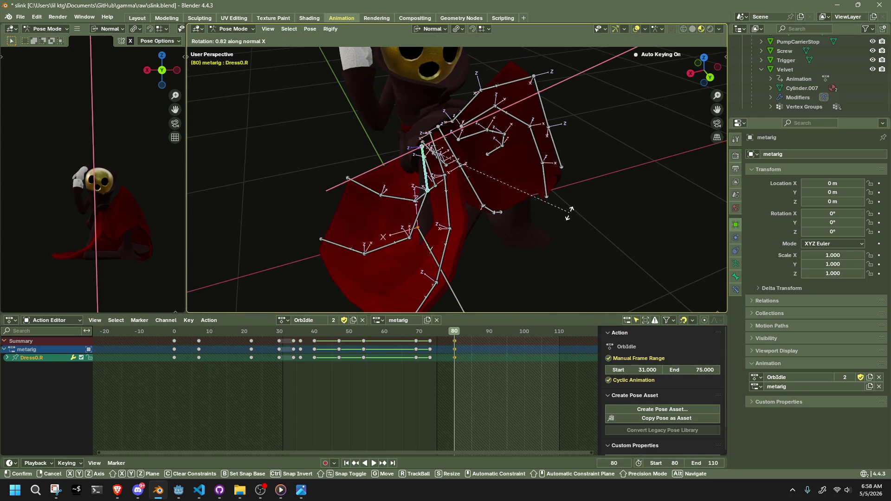
click(454, 208)
click(298, 187)
click(712, 78)
key(g)
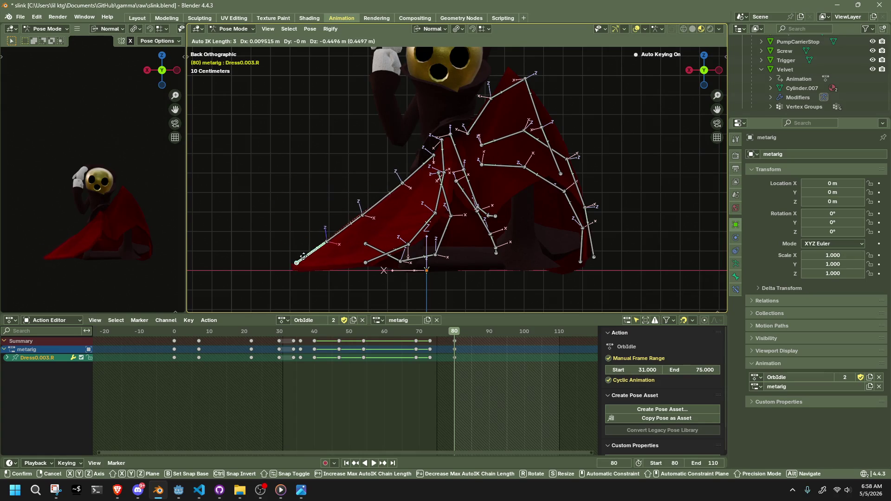
click(307, 255)
mouse_move(307, 255)
mouse_down()
mouse_move(385, 269)
mouse_move(569, 275)
mouse_move(597, 252)
mouse_move(576, 230)
mouse_move(512, 251)
mouse_move(610, 246)
mouse_move(663, 255)
mouse_move(694, 274)
mouse_move(664, 291)
mouse_move(477, 152)
mouse_move(510, 223)
mouse_move(543, 205)
mouse_move(552, 167)
mouse_move(417, 165)
mouse_move(354, 140)
mouse_move(458, 169)
mouse_move(484, 159)
mouse_up()
Select the Dress4.002.L and Dress4.003.L hem bones and bring up the Pose menu
scroll(476, 153, up, 4)
click(511, 226)
scroll(459, 169, down, 5)
scroll(485, 159, up, 1)
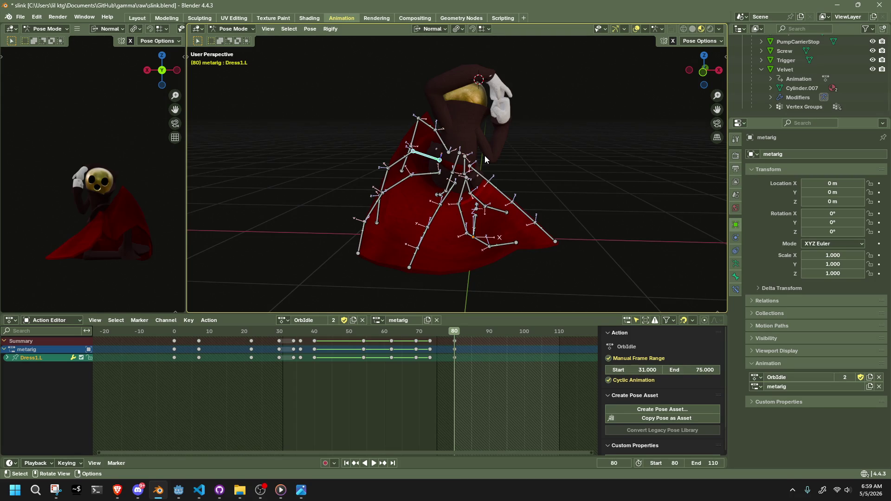
mouse_move(563, 177)
mouse_down()
mouse_move(567, 225)
mouse_move(397, 199)
mouse_move(435, 205)
mouse_move(324, 218)
mouse_up()
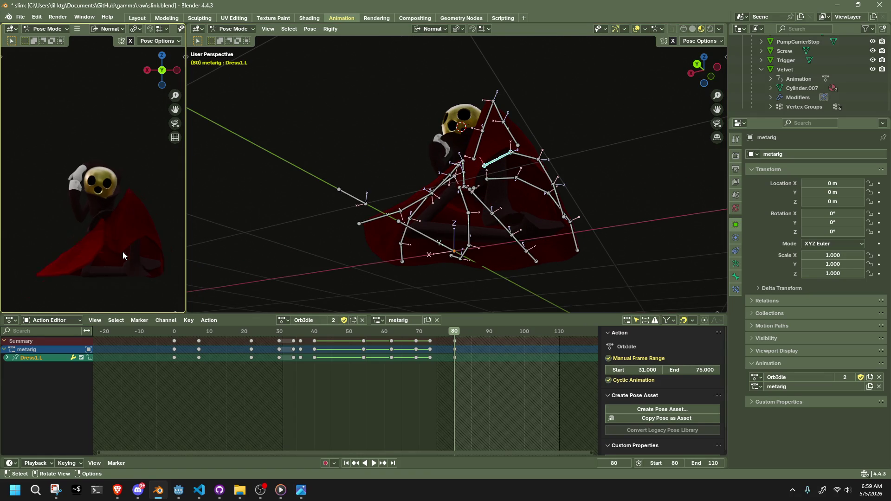
scroll(122, 251, up, 5)
scroll(99, 217, down, 2)
mouse_move(99, 216)
mouse_down()
mouse_move(115, 209)
mouse_move(110, 200)
mouse_move(136, 234)
mouse_up()
drag(446, 205, 478, 196)
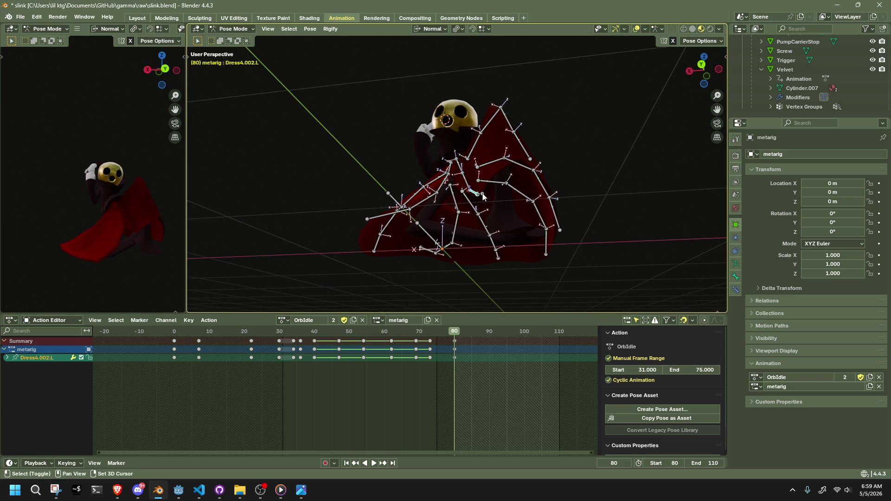
shift+click(482, 196)
click(310, 29)
Reset Dress4.002.L and Dress4.003.L to rest with Pose > Clear Transform > All
mouse_move(326, 40)
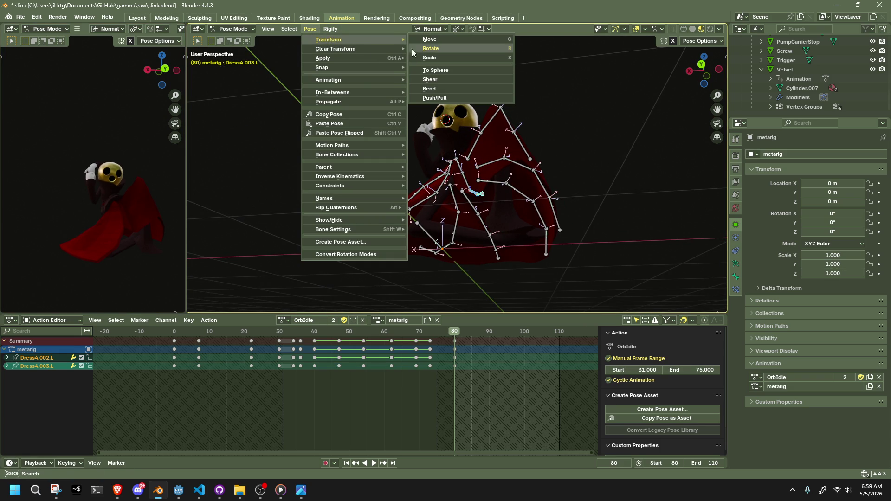
mouse_move(381, 47)
click(441, 48)
From the left view, move Dress4.003.L to reshape the left hem
mouse_move(431, 177)
mouse_down()
mouse_move(455, 188)
mouse_move(378, 197)
mouse_move(525, 212)
mouse_move(673, 102)
mouse_up()
click(715, 69)
drag(405, 249, 400, 240)
click(397, 235)
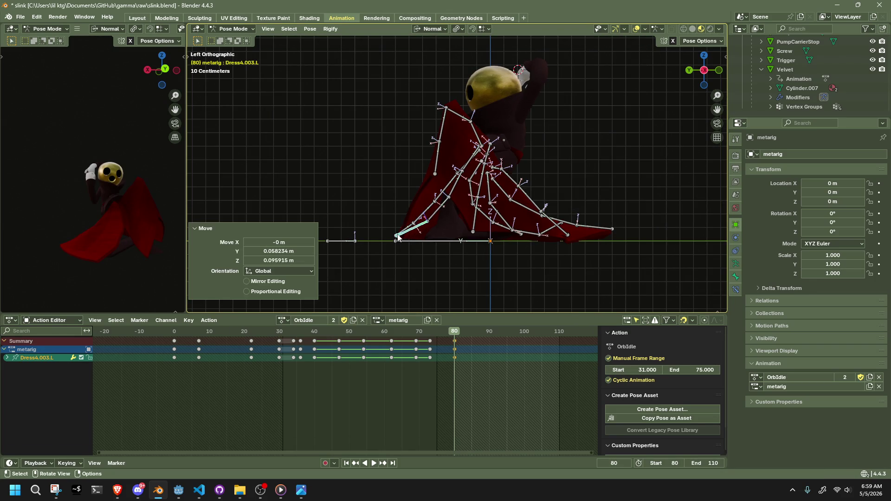
click(331, 153)
mouse_move(332, 154)
mouse_down()
mouse_move(416, 199)
mouse_move(476, 170)
mouse_move(557, 185)
mouse_up()
Lengthen Dress0.003.L and shift Dress1.003.L by -0.061 m X, -0.101 m Y, 0.029 m Z
click(503, 162)
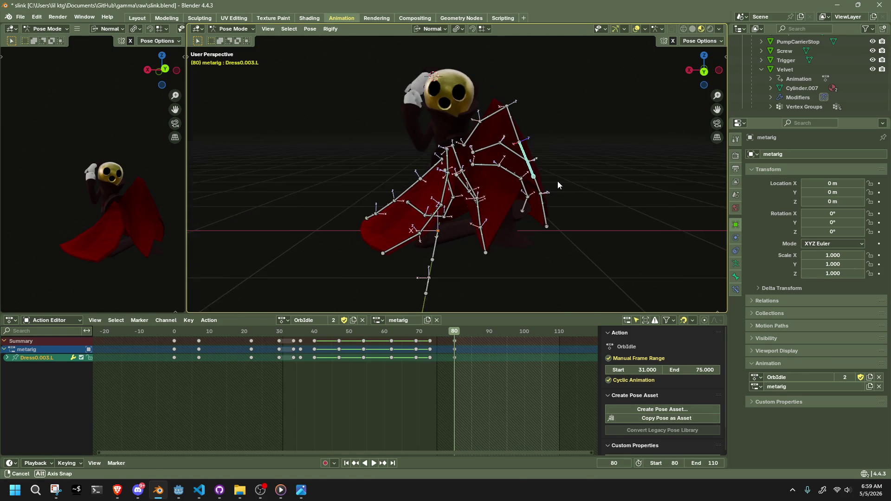
key(s)
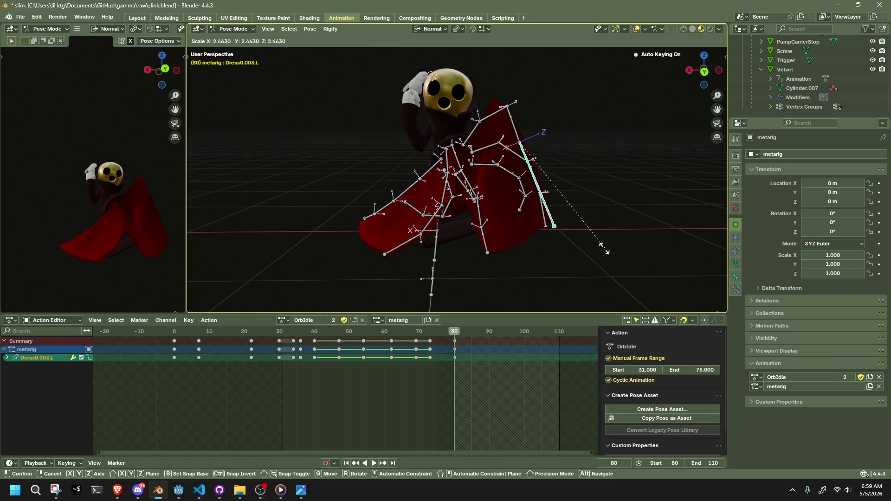
click(601, 246)
click(611, 255)
mouse_move(611, 254)
mouse_down()
mouse_move(434, 258)
mouse_move(580, 251)
mouse_move(609, 240)
mouse_move(469, 258)
mouse_move(473, 118)
mouse_move(496, 83)
mouse_move(595, 251)
mouse_move(653, 220)
mouse_move(702, 214)
mouse_up()
click(466, 257)
key(g)
click(522, 65)
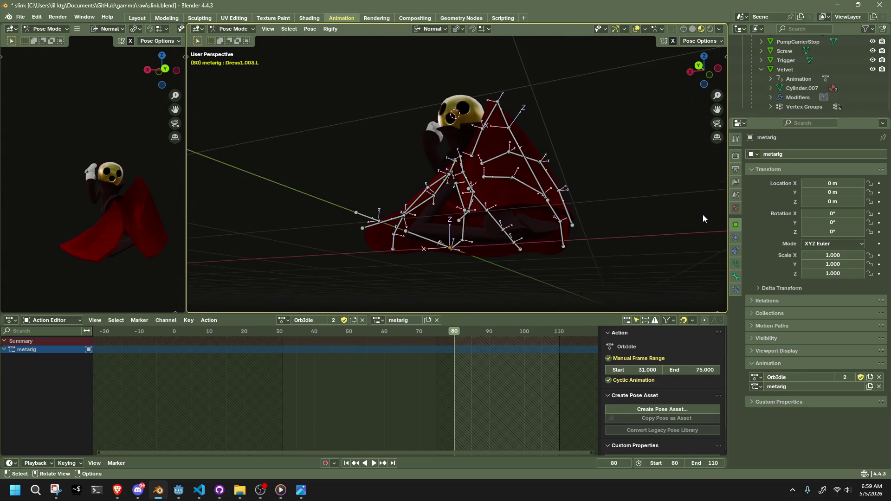
Move the Dress0.001.L bone twice along its Z axis
drag(158, 232, 1, 242)
mouse_move(174, 239)
mouse_down()
mouse_move(519, 118)
mouse_move(563, 96)
mouse_move(563, 59)
mouse_move(527, 71)
mouse_move(523, 96)
mouse_move(456, 160)
mouse_move(524, 165)
mouse_up()
click(492, 71)
key(g)
key(z)
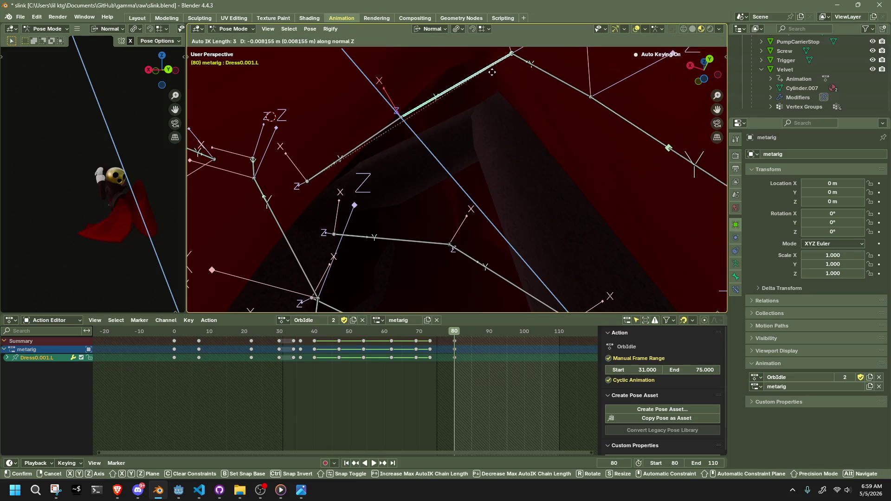
click(503, 89)
mouse_move(503, 89)
mouse_down()
mouse_move(534, 175)
mouse_move(516, 259)
mouse_move(483, 186)
mouse_move(531, 224)
mouse_move(492, 186)
mouse_up()
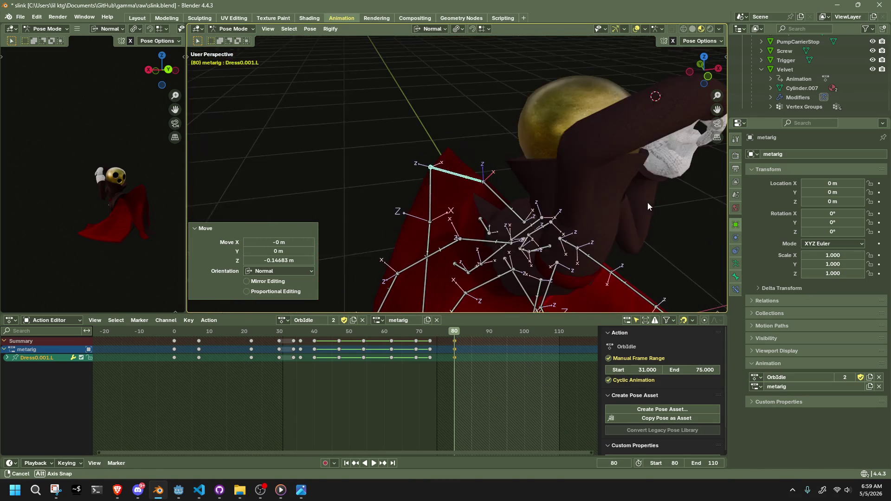
key(g)
key(z)
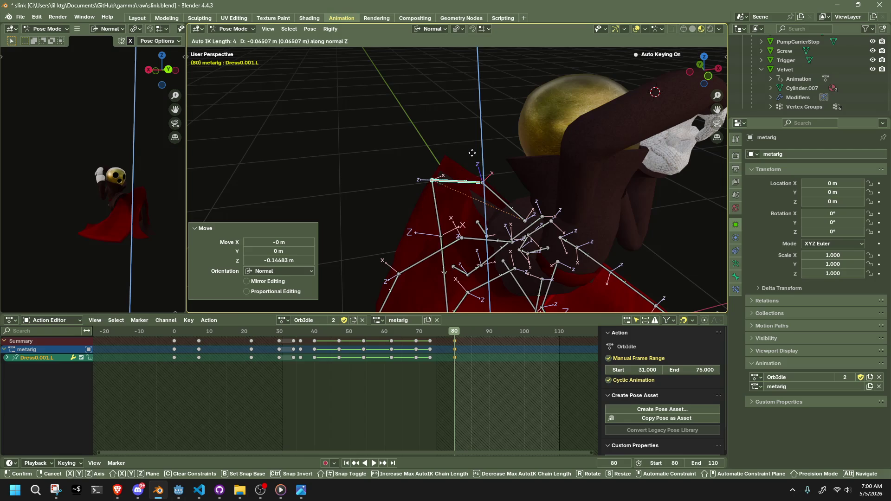
click(465, 143)
Move the Dress0.003.L bone twice, ending at -0.019 m X and 0.006 m Y
mouse_move(465, 143)
mouse_down()
mouse_move(652, 104)
mouse_move(617, 144)
mouse_move(577, 248)
mouse_move(485, 265)
mouse_up()
click(486, 265)
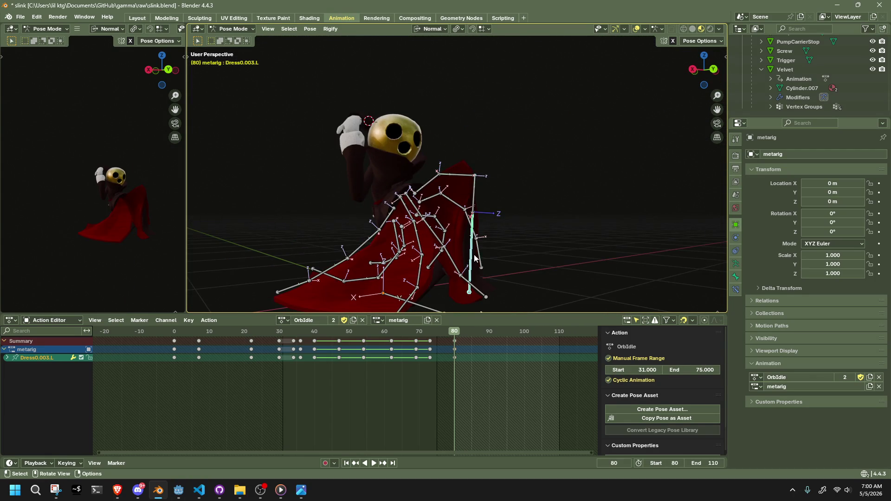
key(g)
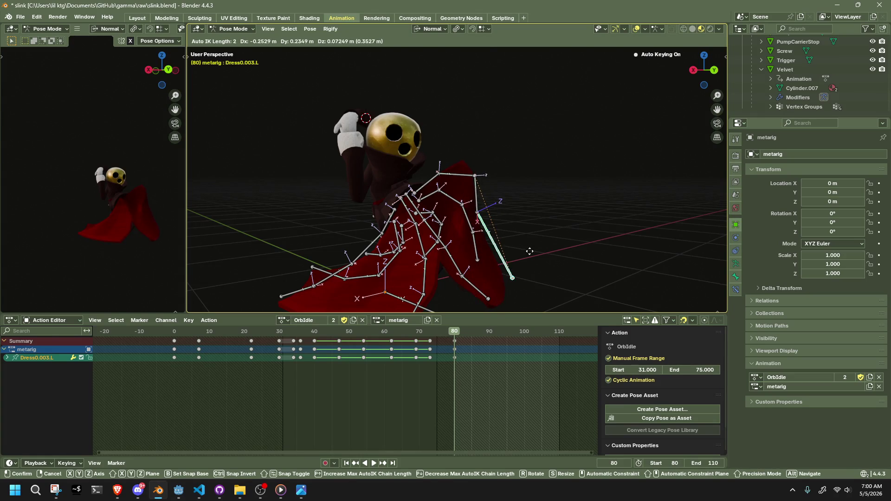
click(530, 250)
mouse_move(531, 250)
mouse_down()
mouse_move(366, 221)
mouse_move(350, 182)
mouse_move(373, 192)
mouse_up()
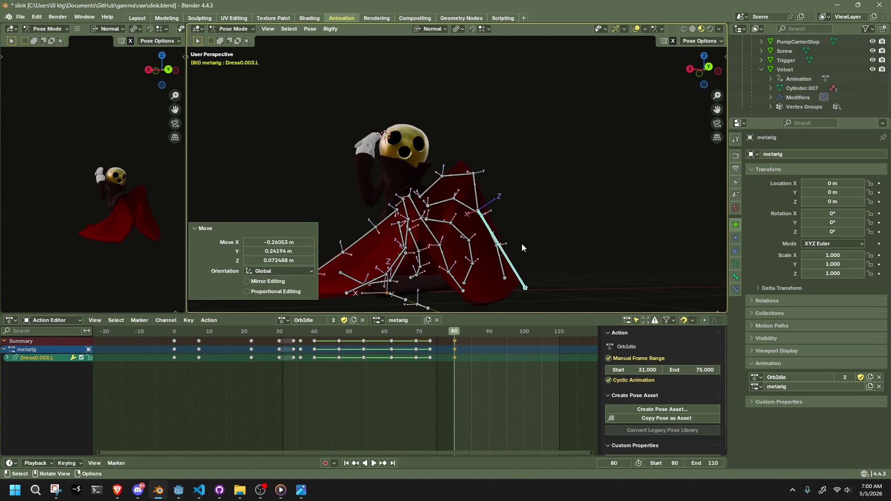
key(g)
click(525, 244)
mouse_move(525, 244)
mouse_down()
mouse_move(378, 236)
mouse_move(394, 196)
mouse_move(458, 189)
mouse_move(553, 201)
mouse_move(588, 246)
mouse_move(637, 175)
mouse_up()
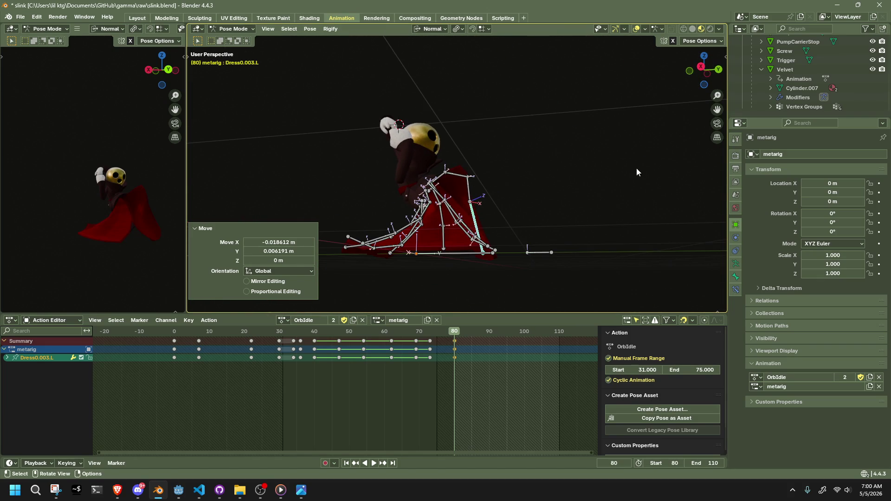
Show the preview from the front and the main view from the Back, with no bones selected
click(170, 72)
scroll(107, 235, up, 4)
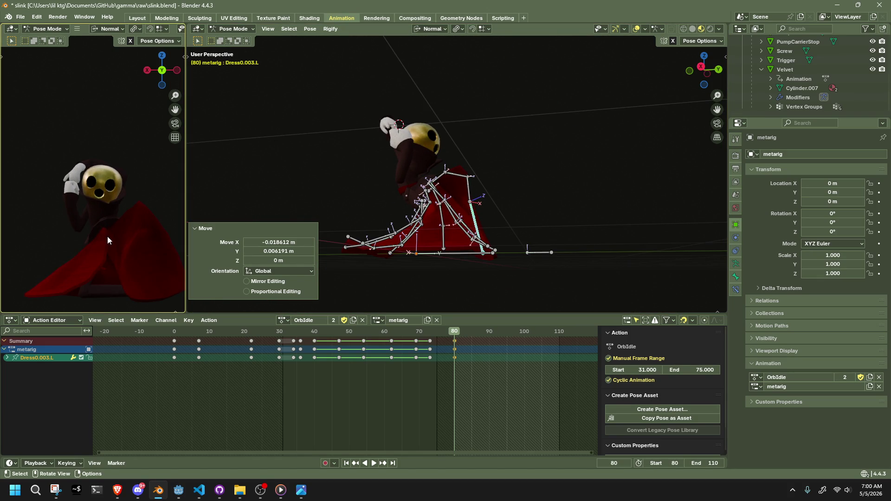
scroll(487, 209, up, 3)
mouse_move(487, 209)
mouse_down()
mouse_move(514, 207)
mouse_move(525, 236)
mouse_move(656, 106)
mouse_up()
click(700, 73)
click(549, 143)
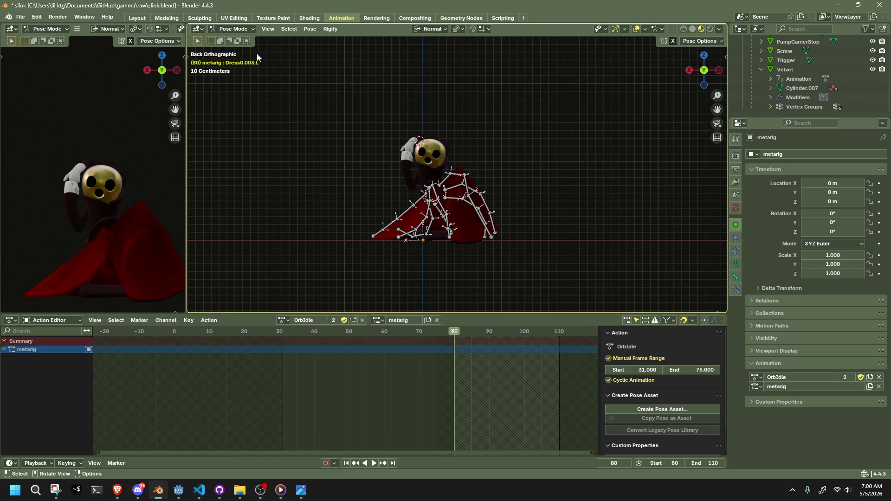
Re-enter Pose Mode on the metarig and unhide the hidden arm bones
scroll(338, 160, up, 6)
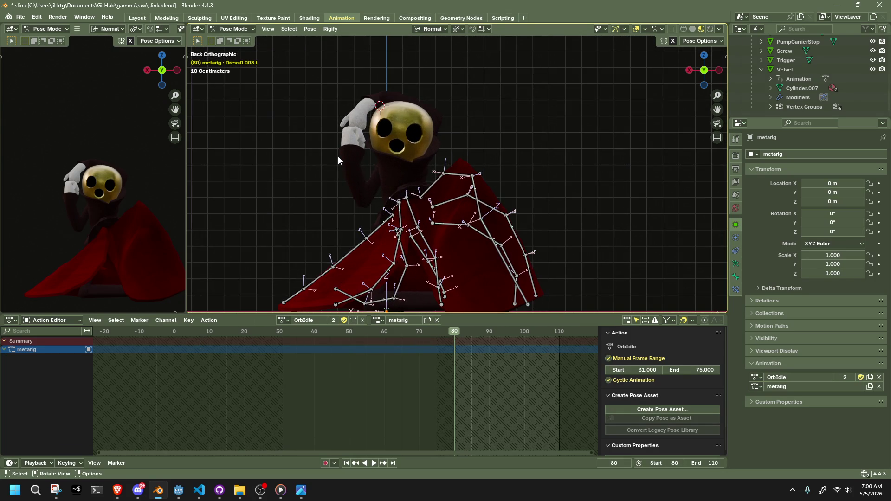
click(231, 29)
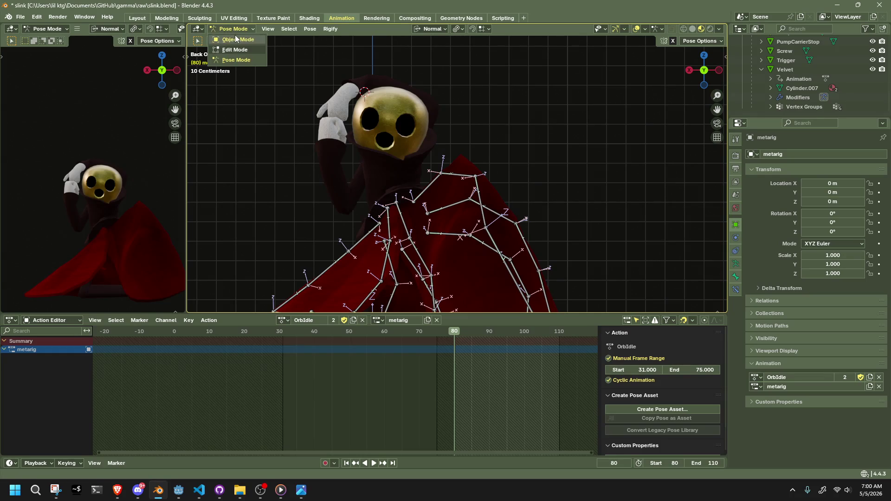
click(230, 42)
click(337, 96)
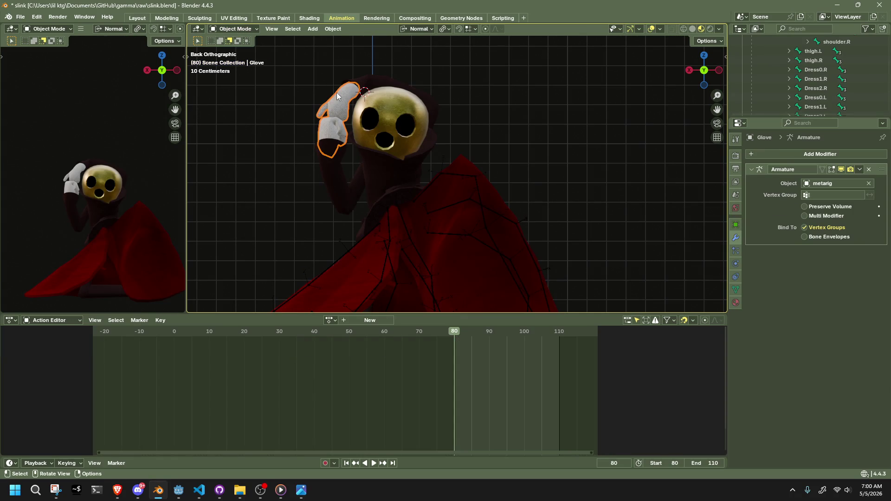
click(414, 243)
click(230, 29)
click(237, 59)
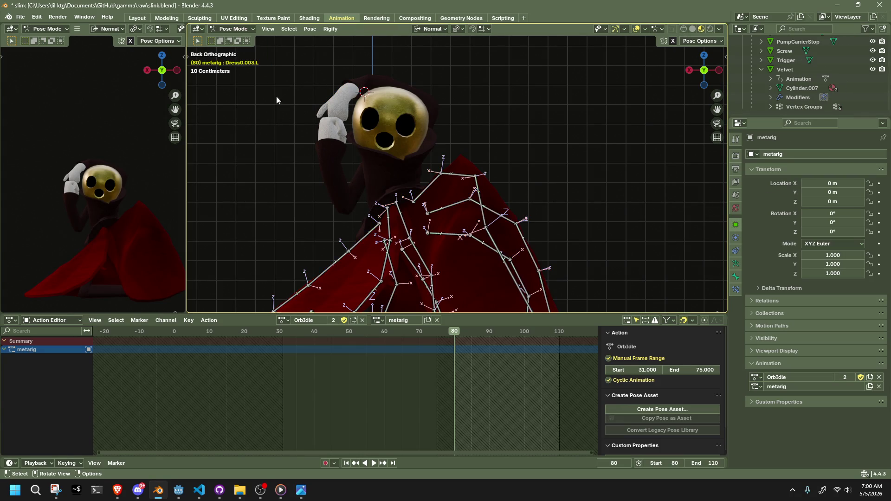
key(a)
key(alt+h)
key(alt+a)
Scale the hand.L bone up uniformly to 1.168
scroll(279, 146, up, 3)
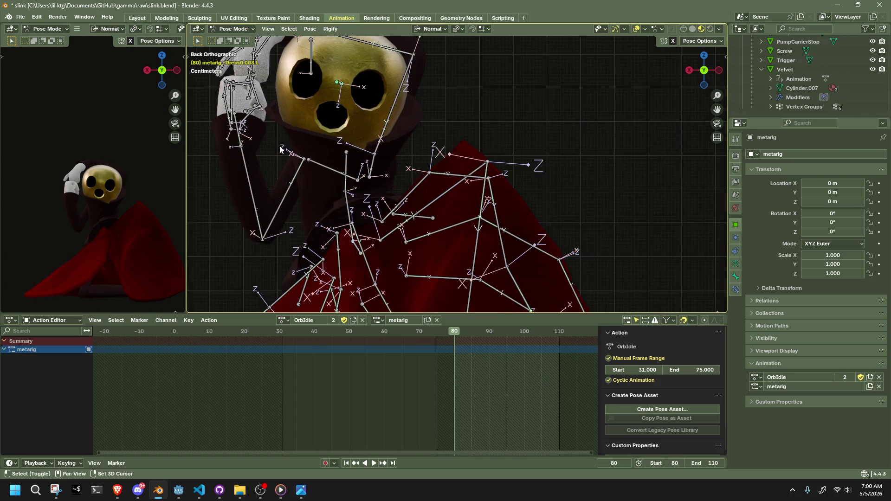
click(358, 120)
key(s)
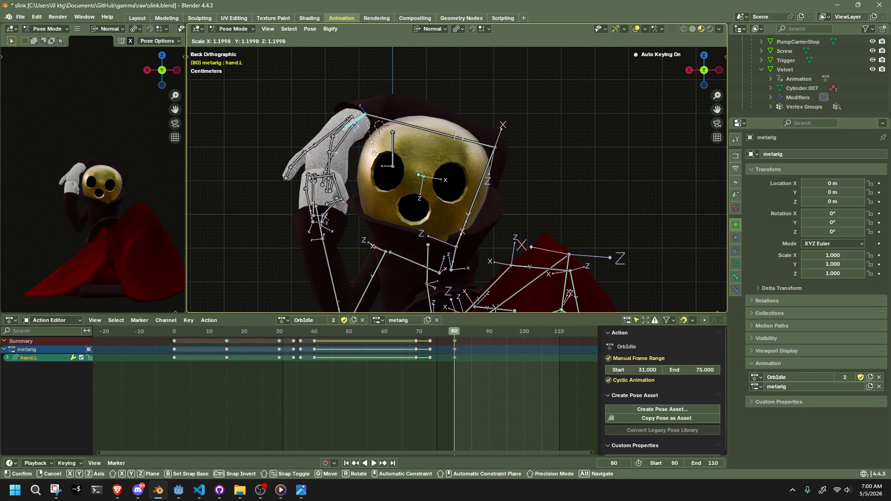
click(373, 146)
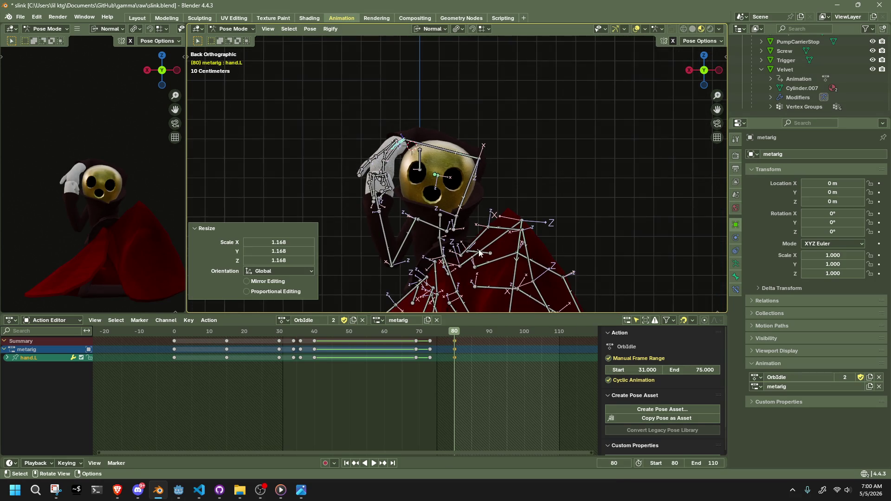
scroll(494, 239, up, 5)
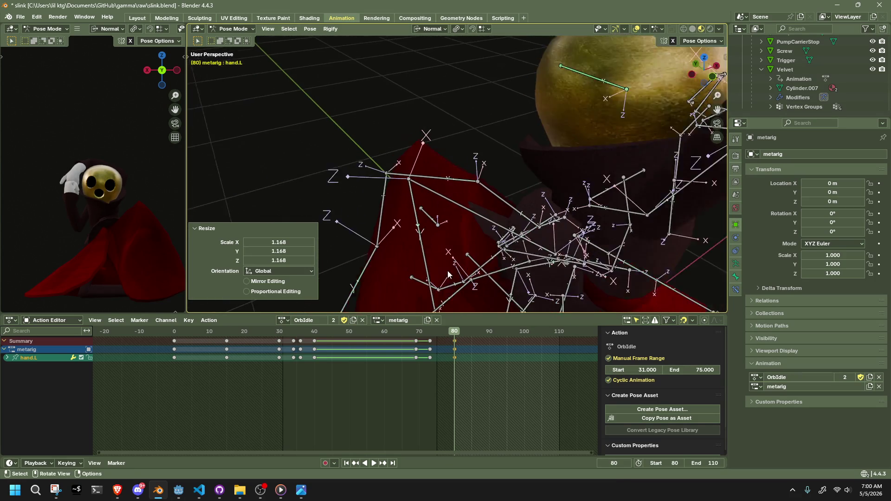
click(492, 188)
scroll(484, 159, up, 3)
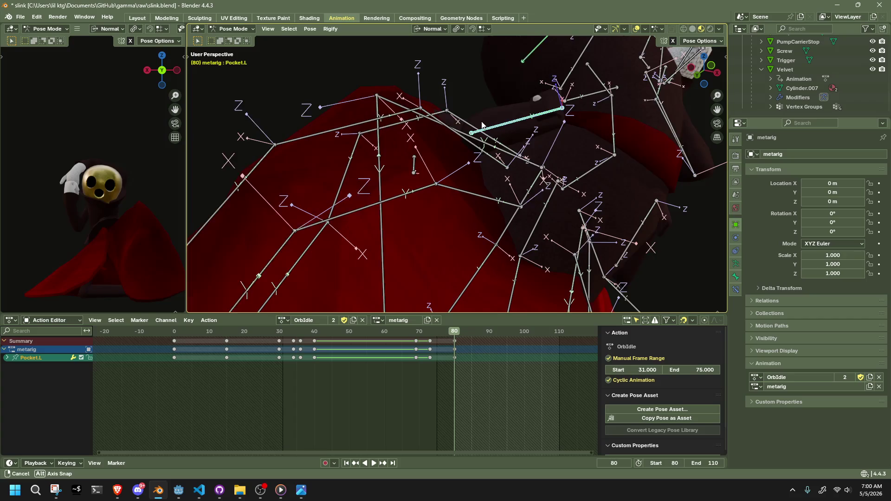
Tilt the Pocket.L bone slightly around its X axis
key(r)
key(x)
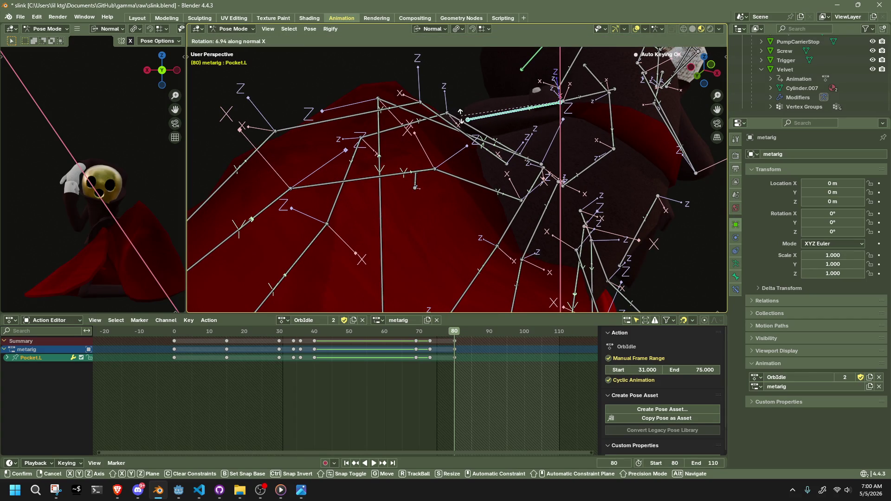
click(461, 116)
scroll(639, 246, left, 5)
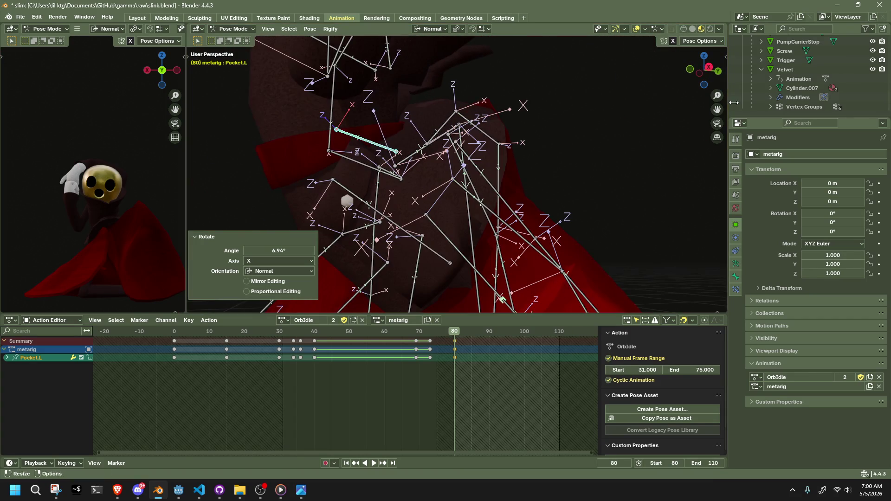
scroll(455, 222, left, 3)
Rotate the Pocket.R bone -57.4° around Z and 16.2° around X
click(455, 222)
scroll(454, 222, left, 3)
key(r)
key(z)
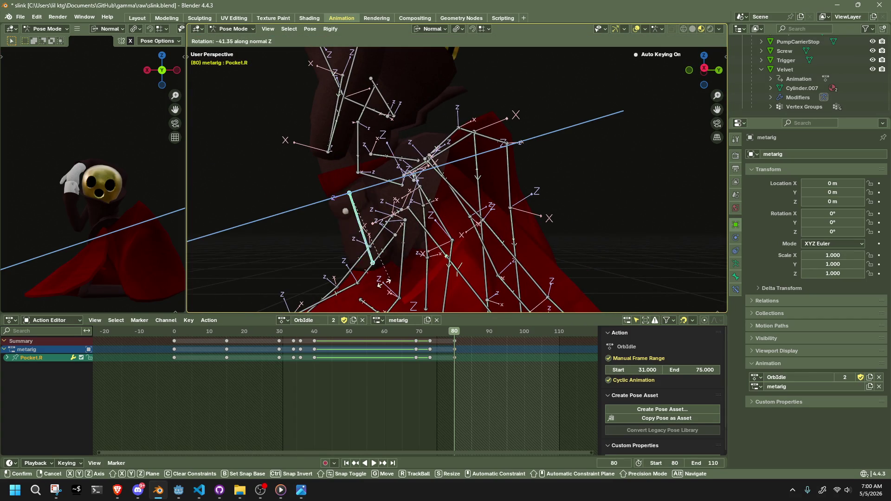
click(366, 294)
scroll(467, 250, left, 8)
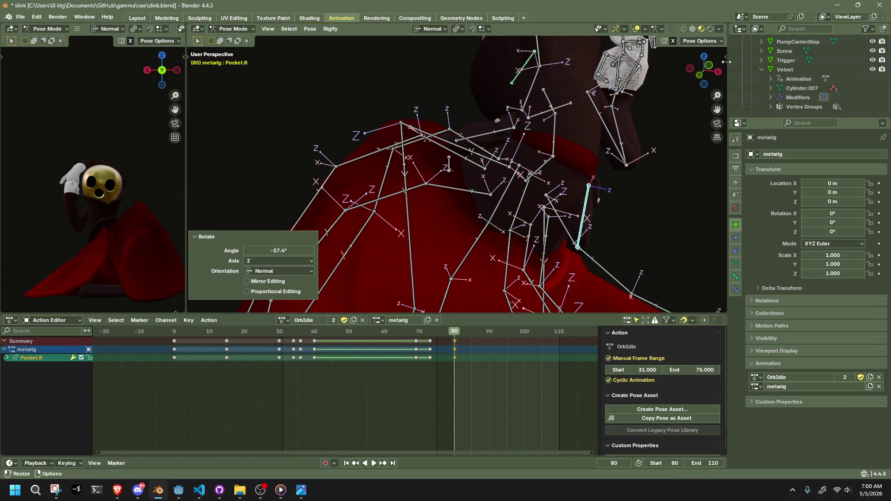
scroll(688, 200, left, 1)
key(r)
key(x)
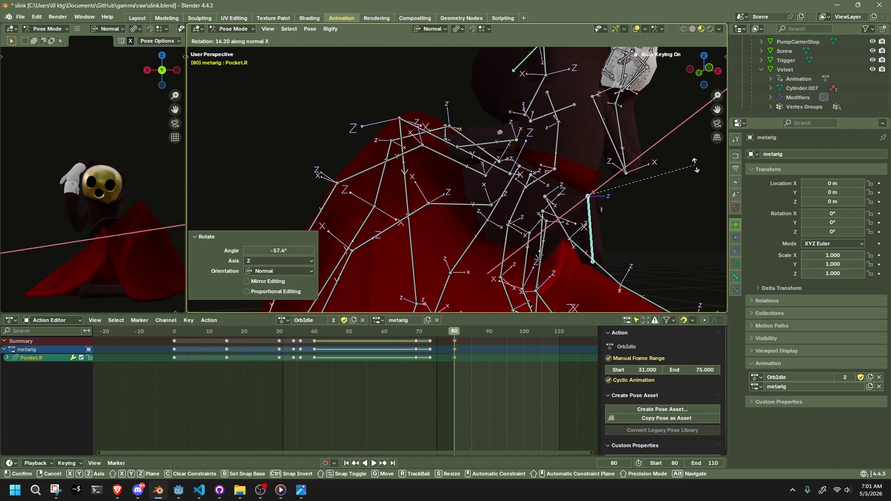
click(694, 165)
scroll(640, 260, left, 10)
Save the file as slink.blend
scroll(444, 285, up, 5)
key(ctrl+s)
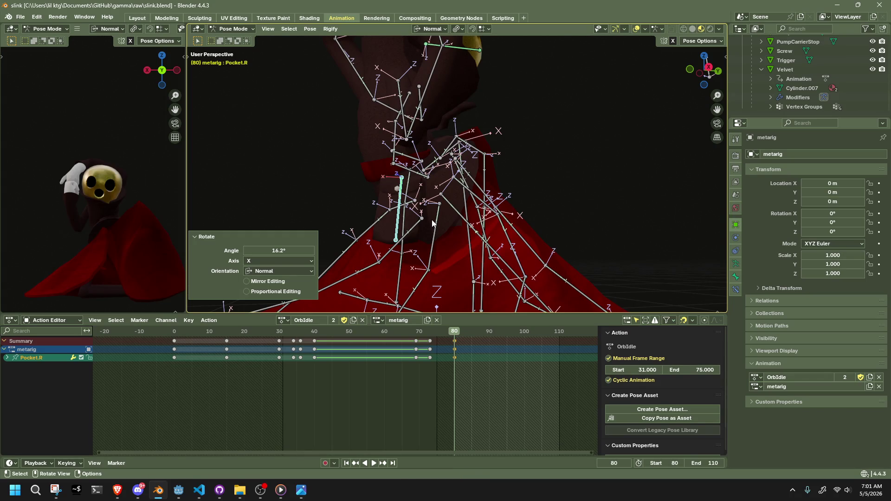
scroll(510, 116, down, 6)
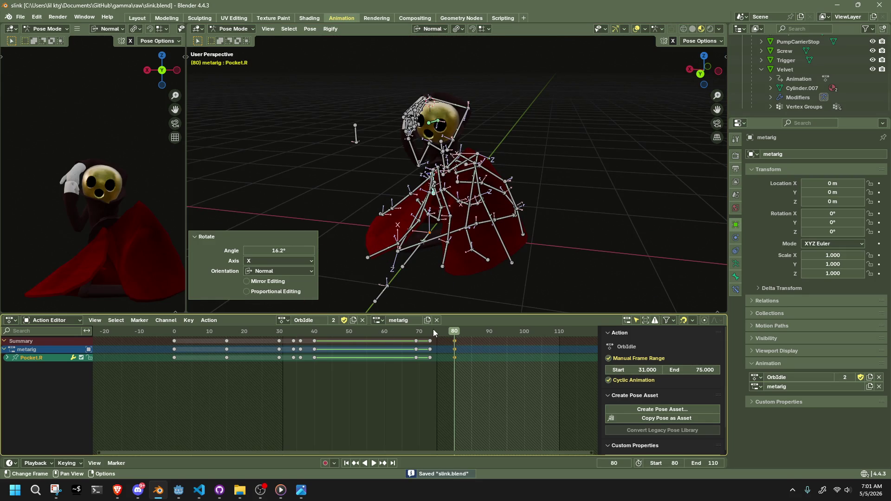
Duplicate the frame-80 keys to frame 75 and play back the motion
drag(469, 371, 449, 339)
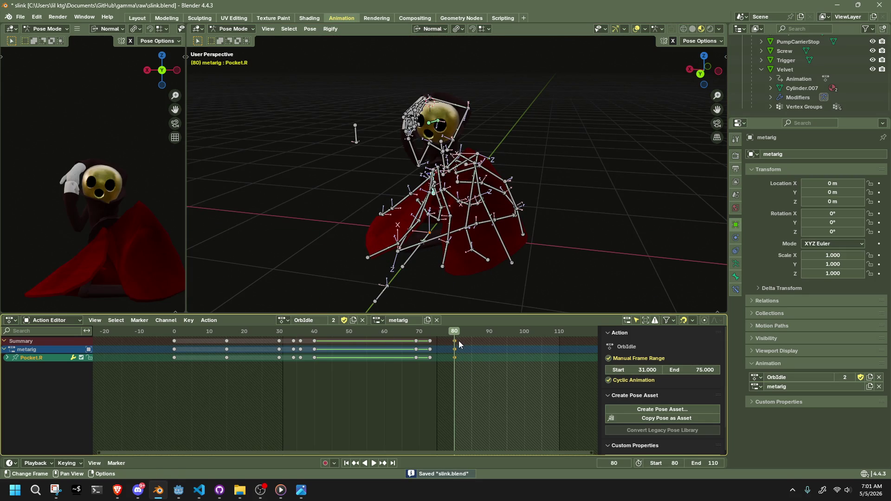
key(g)
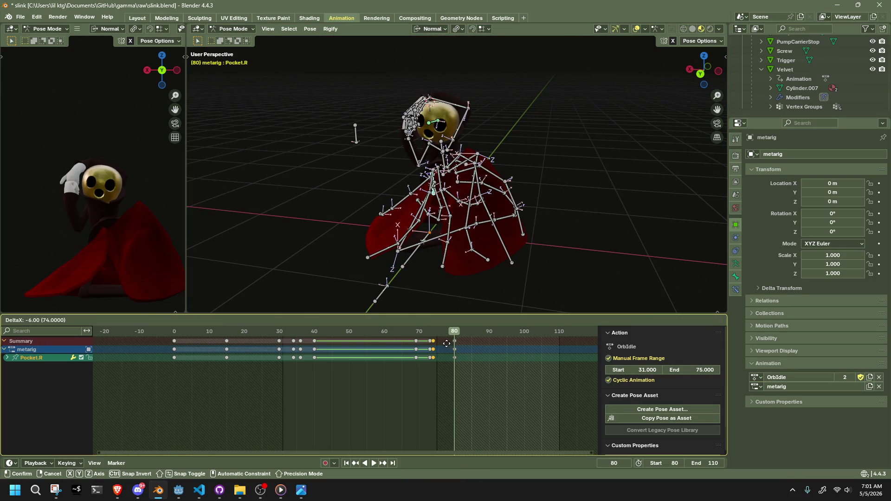
click(449, 346)
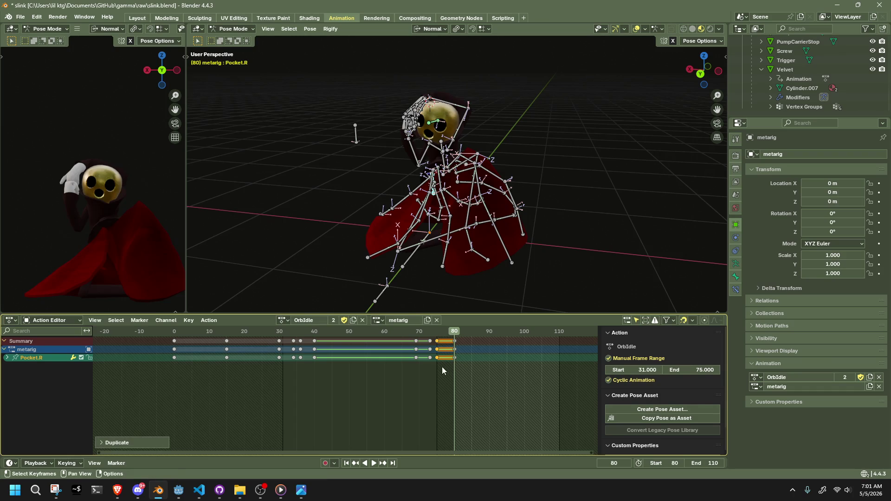
click(436, 331)
drag(464, 262, 498, 257)
key(space)
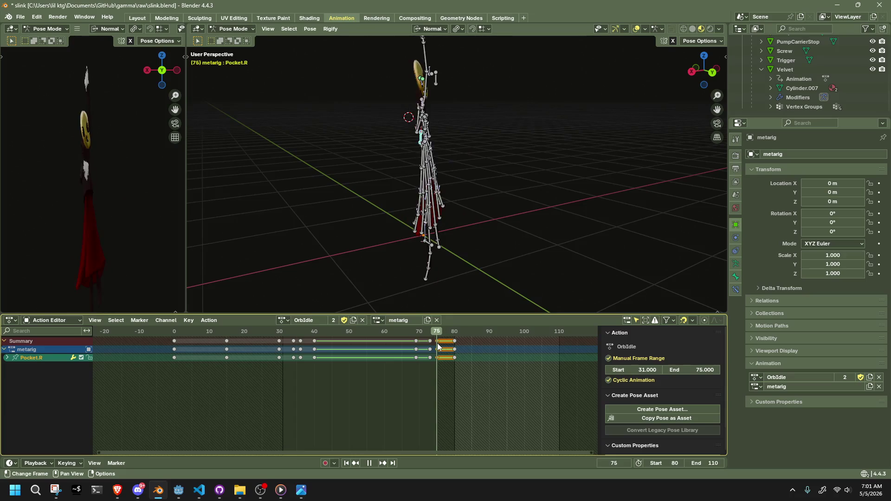
key(space)
Copy the frame-80 pose and paste it onto frame 75, adjusting the bones' scale
key(a)
key(ctrl+c)
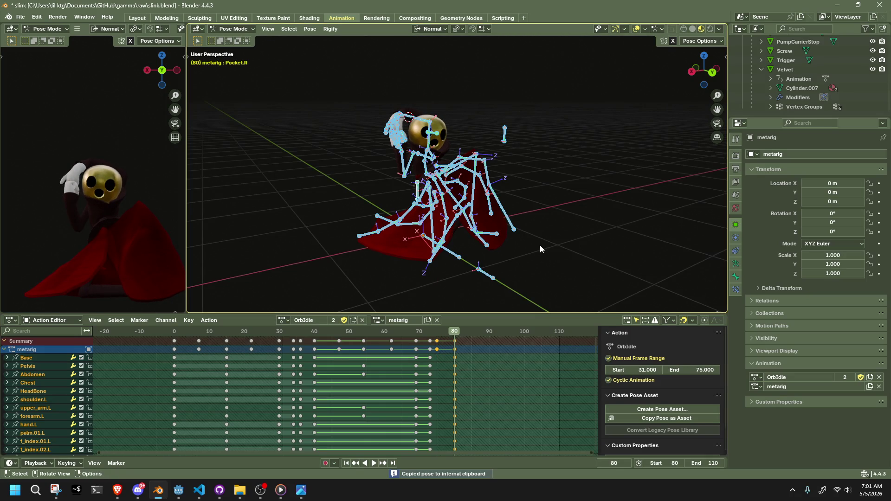
click(437, 334)
key(ctrl+v)
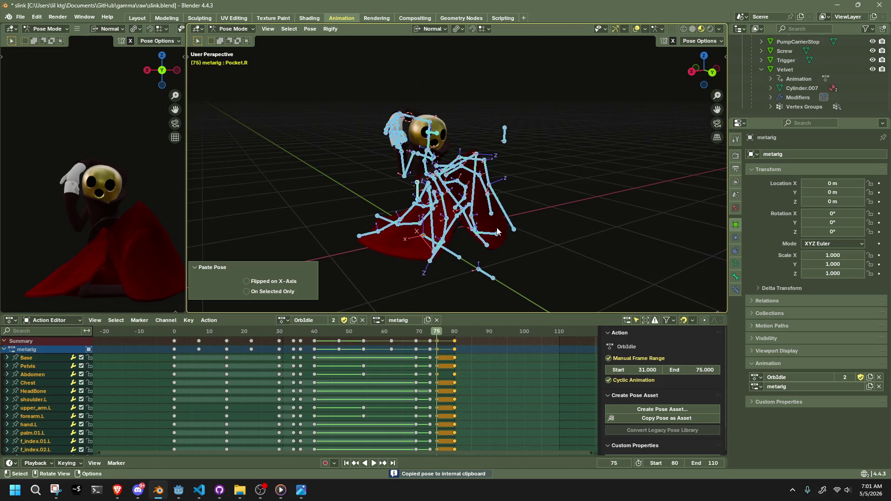
key(s)
key(shift+z)
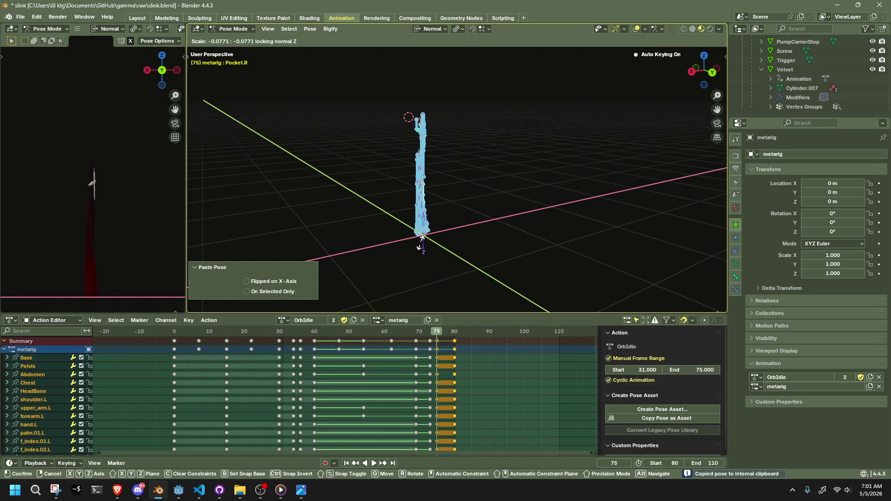
click(423, 238)
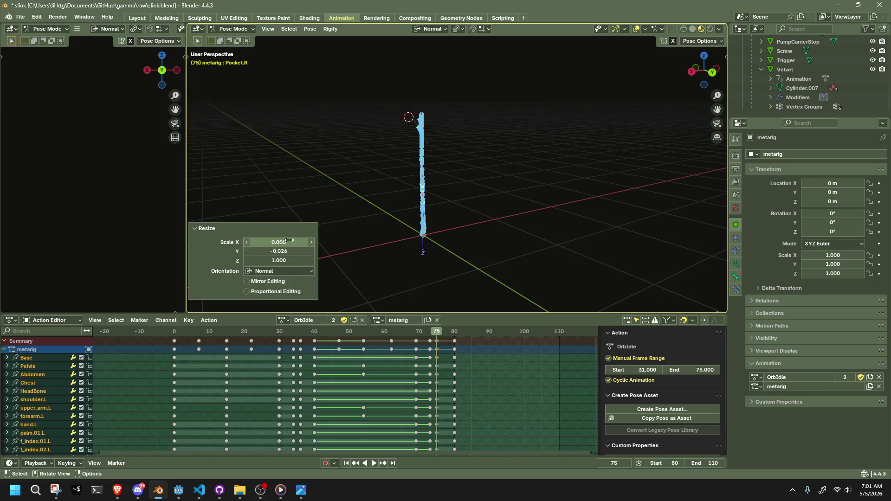
click(482, 263)
key(space)
key(space)
key(a)
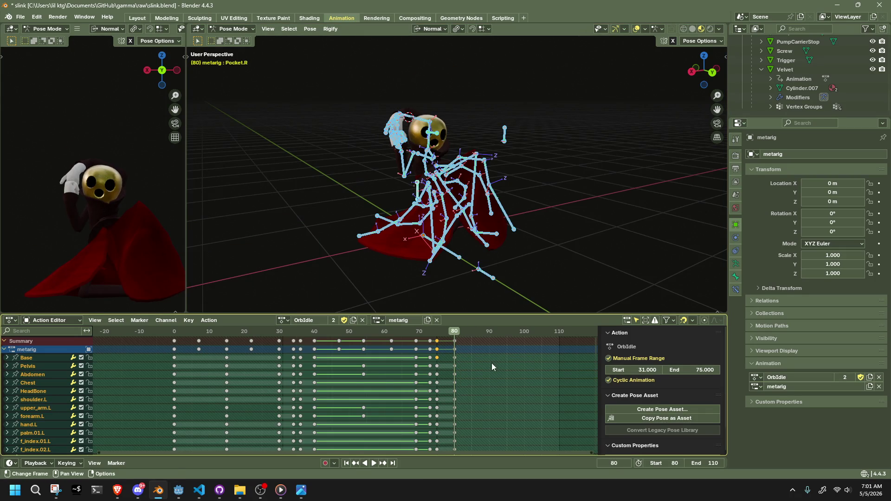
drag(449, 332, 449, 333)
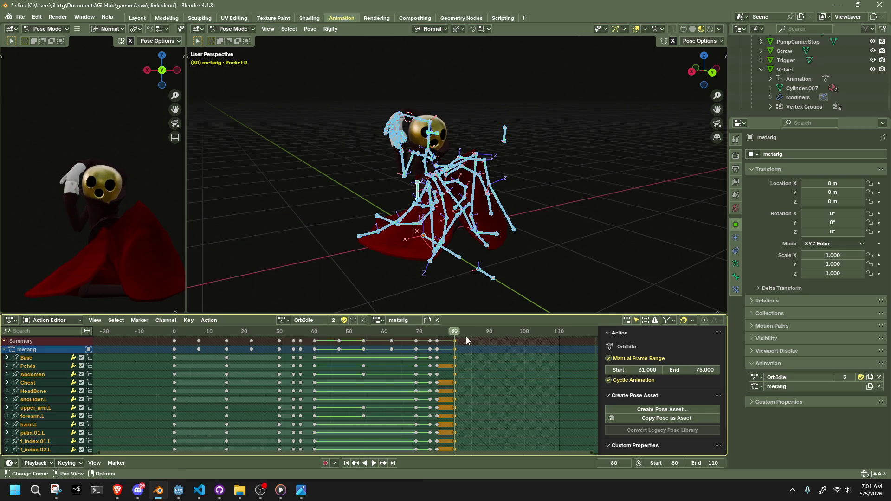
Duplicate the frame-80 keys 30 frames ahead to frame 110 and set the playhead to 95
key(g)
click(572, 363)
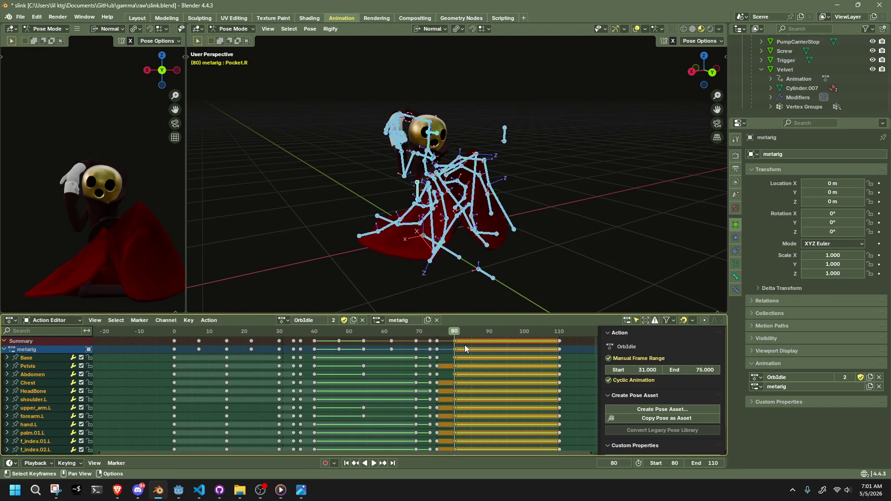
key(g)
key(Escape)
drag(503, 331, 508, 335)
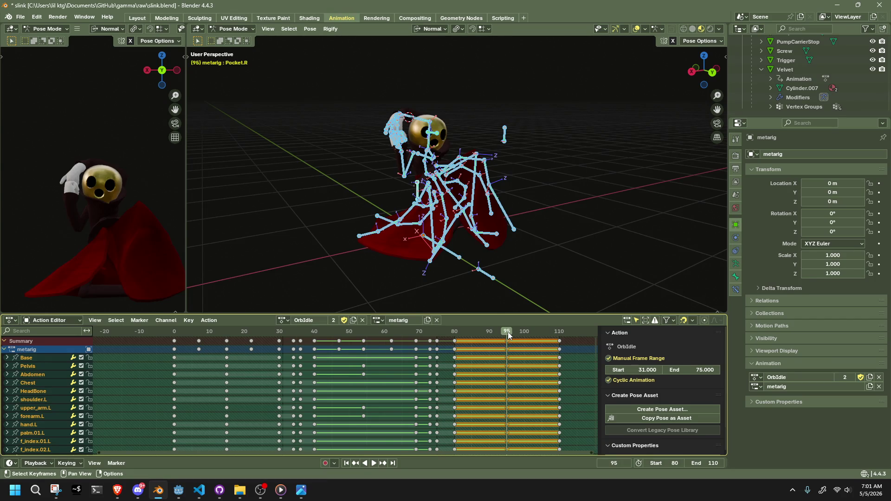
click(577, 237)
drag(577, 237, 291, 225)
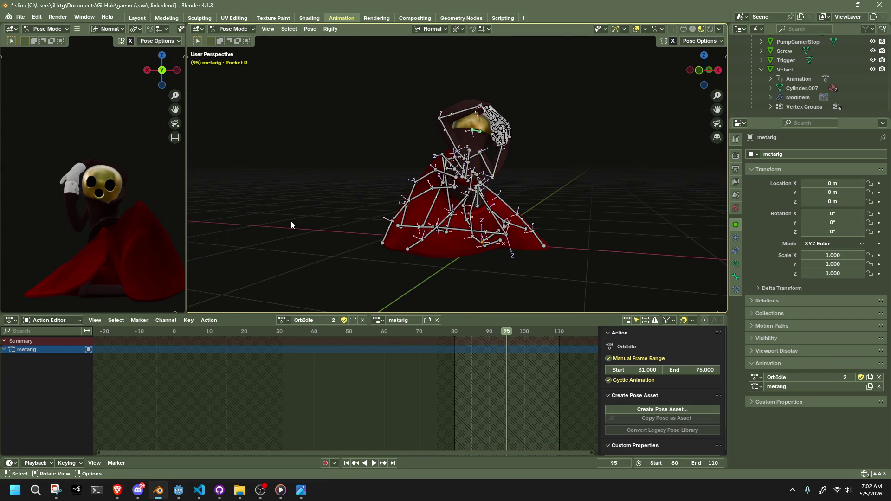
From the back view, lift the left arm overhead by moving forearm.L
mouse_move(690, 71)
mouse_down()
mouse_move(344, 125)
mouse_move(539, 96)
mouse_up()
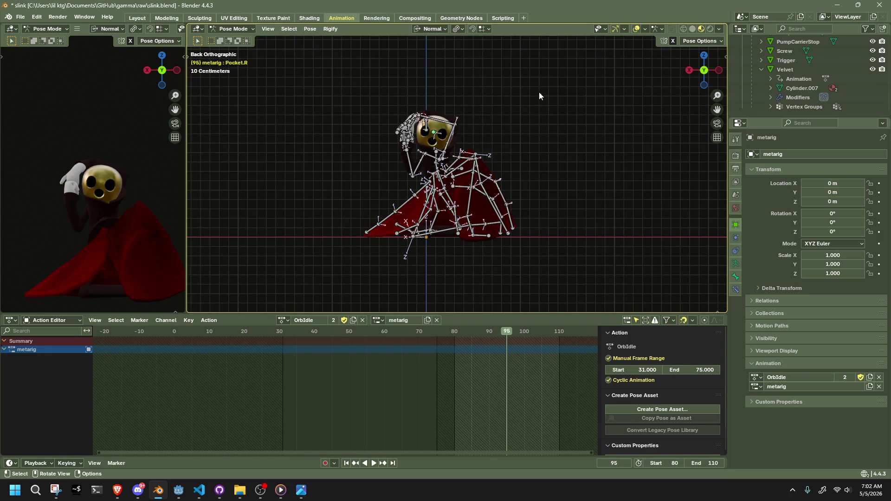
click(423, 117)
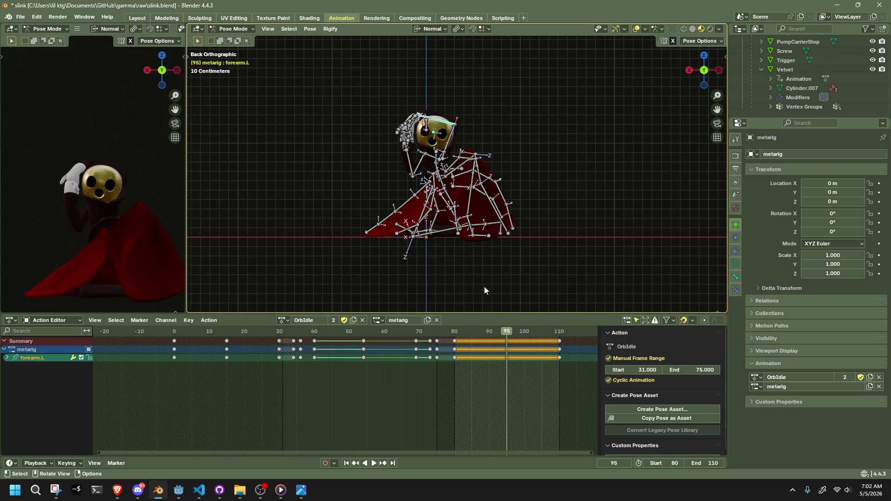
key(g)
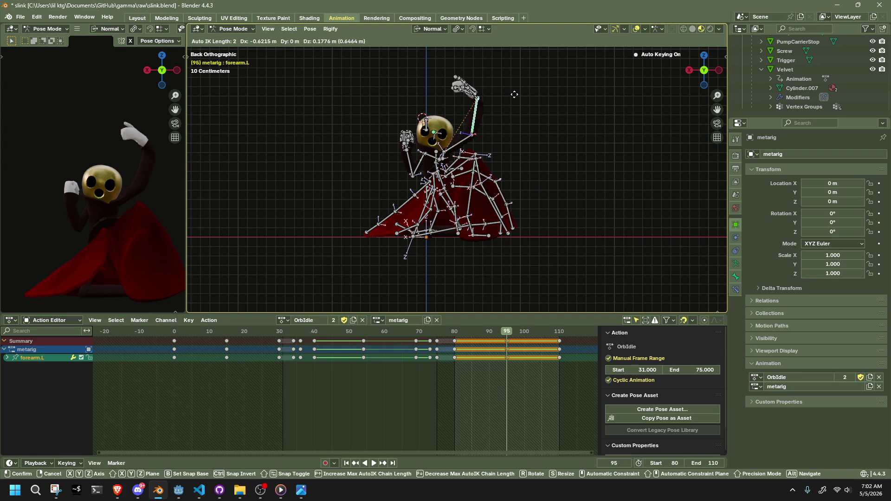
click(512, 94)
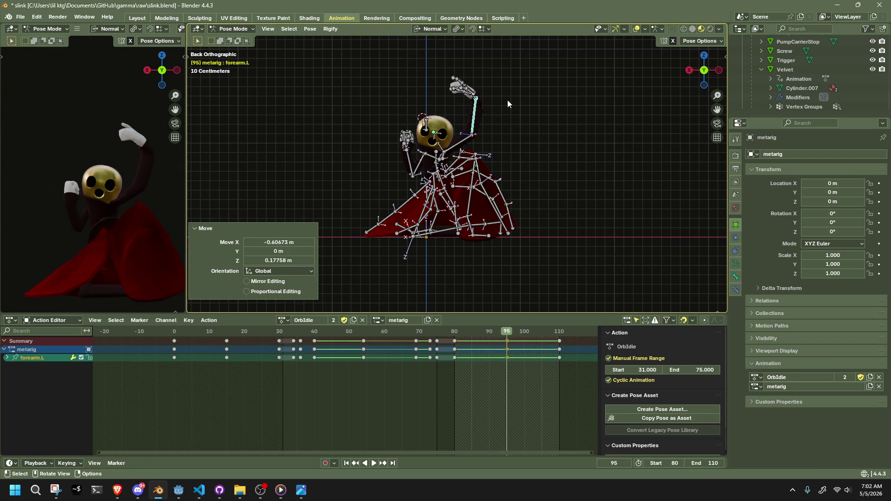
At frame 110, select the left upper arm, hand and finger bones
key(ctrl+z)
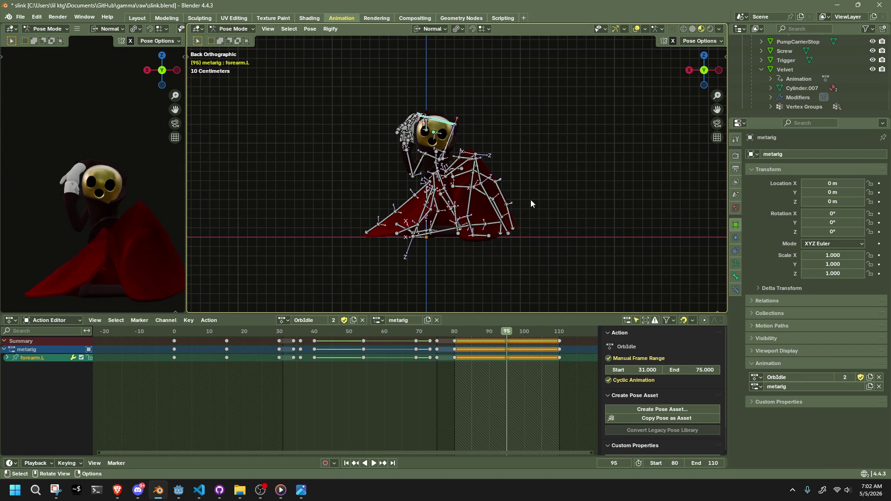
click(499, 343)
mouse_move(464, 186)
mouse_down()
mouse_move(555, 181)
mouse_move(583, 123)
mouse_move(441, 64)
mouse_up()
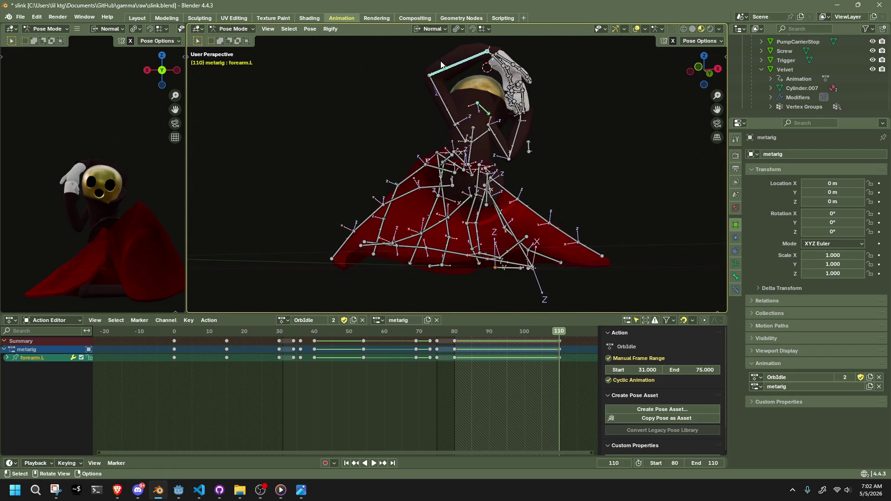
shift+click(439, 93)
drag(491, 44, 559, 96)
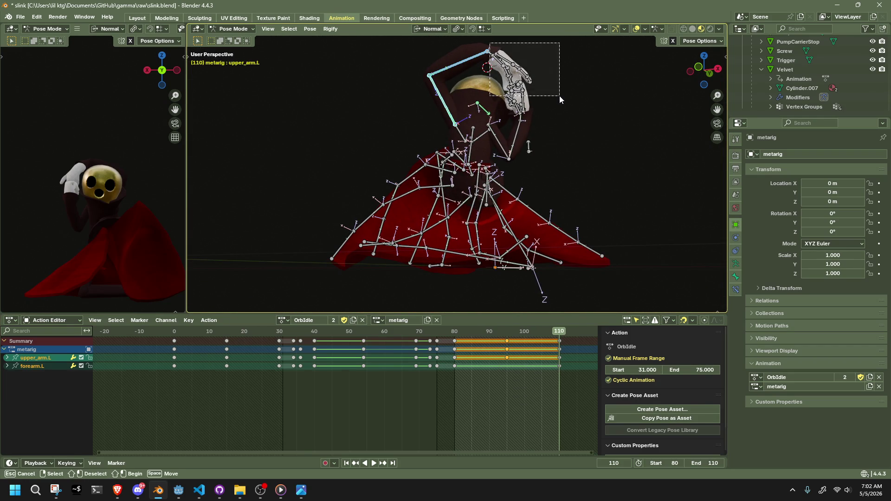
mouse_move(505, 136)
mouse_down()
mouse_move(525, 157)
mouse_move(565, 127)
mouse_move(358, 166)
mouse_move(358, 154)
mouse_move(360, 168)
mouse_move(309, 138)
mouse_move(323, 164)
mouse_move(413, 167)
mouse_move(472, 201)
mouse_move(517, 195)
mouse_move(517, 139)
mouse_up()
scroll(357, 166, up, 5)
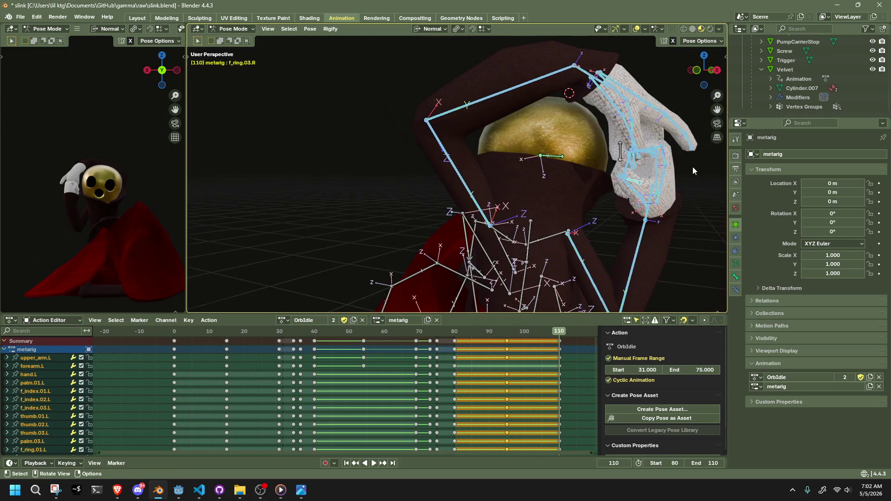
Clear all transforms on the selected left arm and hand bones, then view from the side
scroll(522, 171, up, 5)
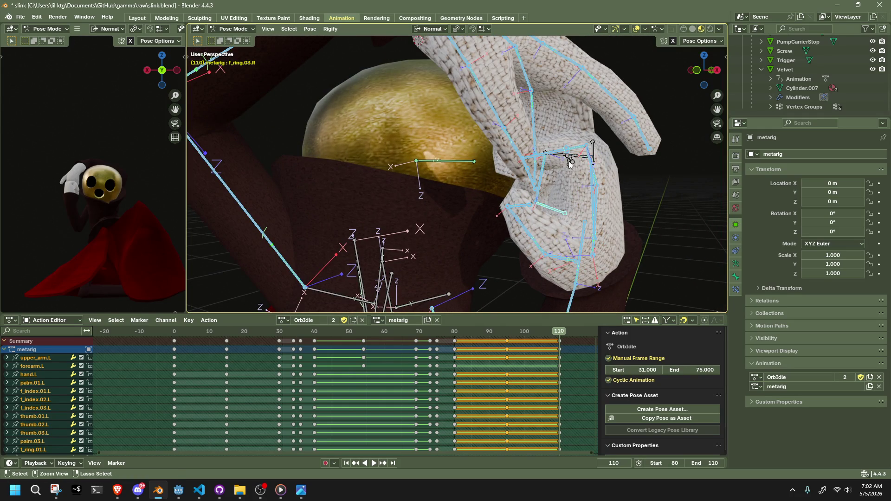
scroll(587, 150, up, 2)
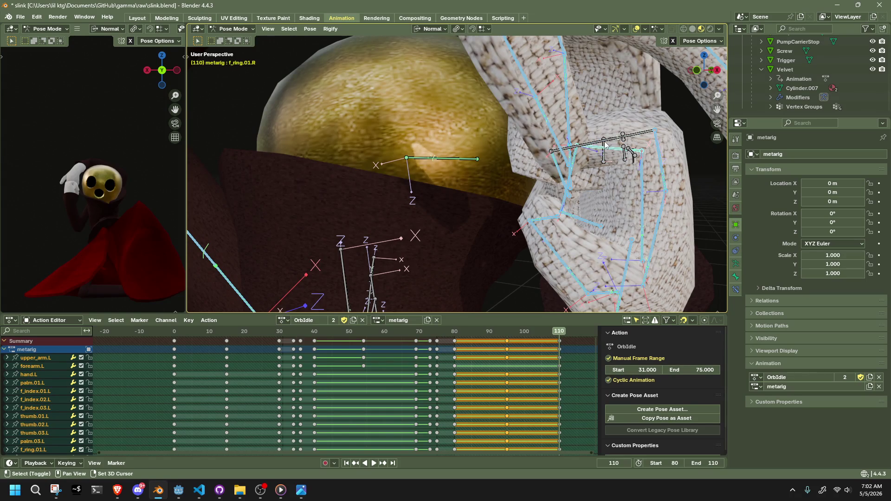
scroll(605, 162, down, 8)
mouse_move(605, 160)
mouse_down()
mouse_move(586, 209)
mouse_move(456, 169)
mouse_move(505, 158)
mouse_up()
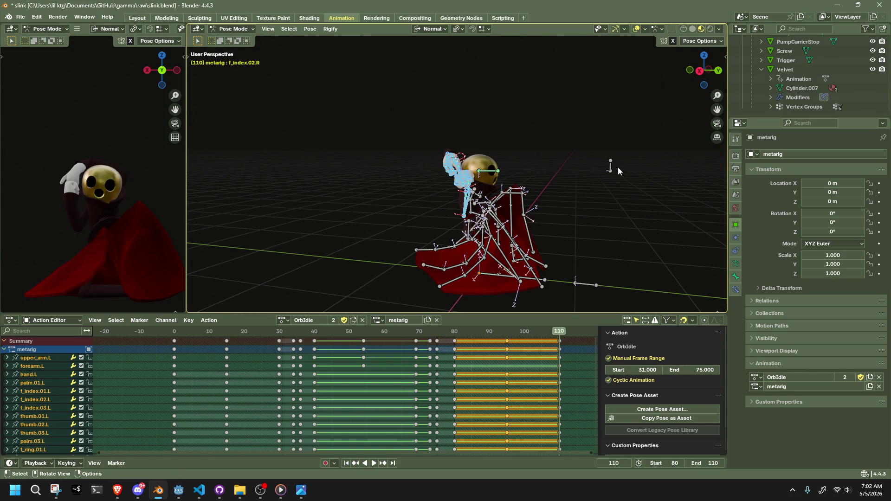
click(310, 29)
mouse_move(352, 51)
click(431, 52)
mouse_move(539, 158)
mouse_down()
mouse_move(495, 180)
mouse_move(330, 185)
mouse_move(416, 195)
mouse_up()
click(697, 74)
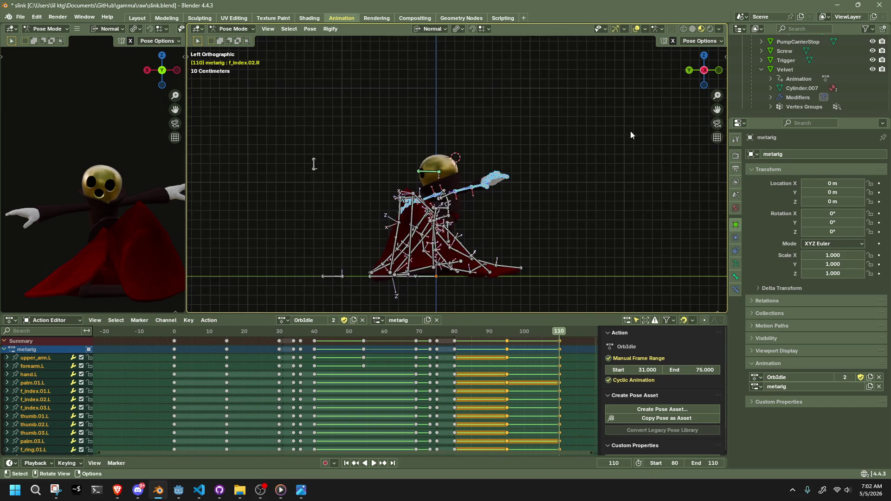
click(440, 210)
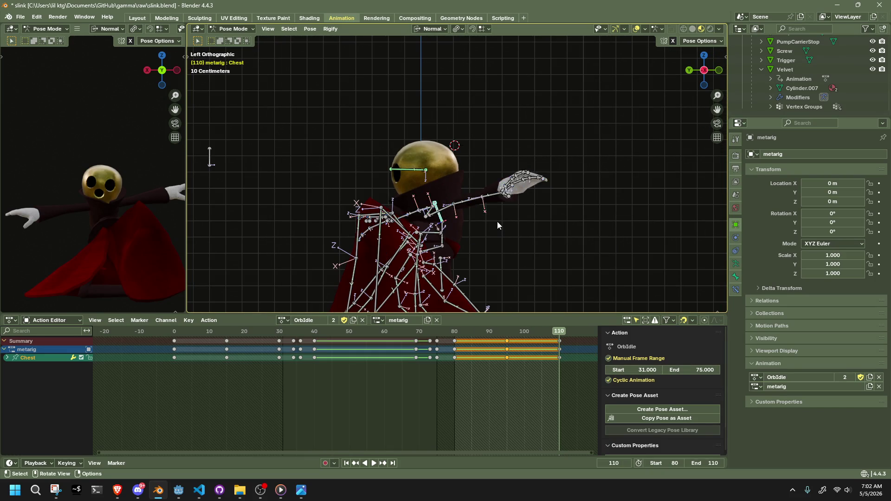
Rotate the Abdomen bone -22.3° on X and 12.6° on Z
click(704, 70)
mouse_move(503, 196)
mouse_down()
mouse_move(564, 199)
mouse_move(539, 189)
mouse_up()
key(g)
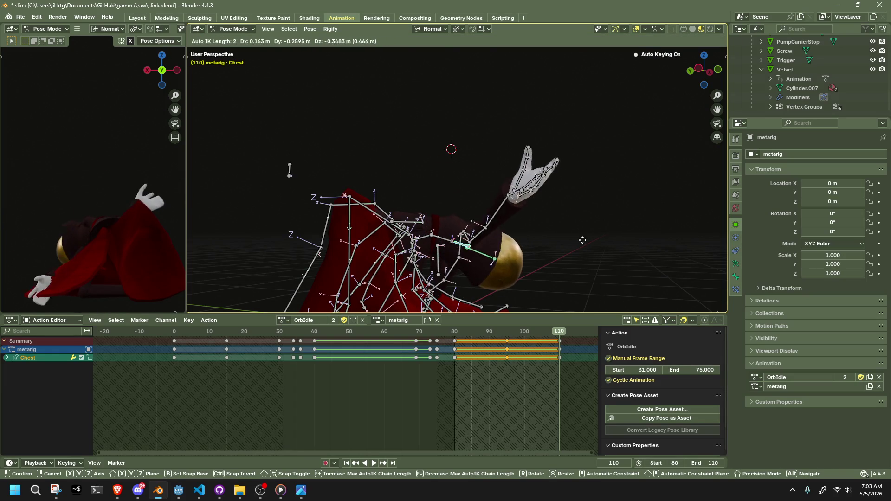
key(Escape)
click(435, 230)
key(r)
key(x)
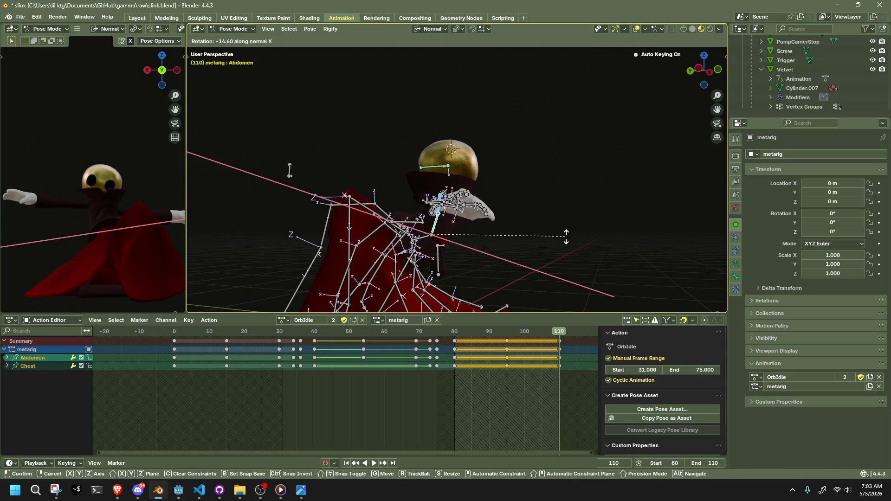
click(579, 257)
drag(578, 257, 658, 280)
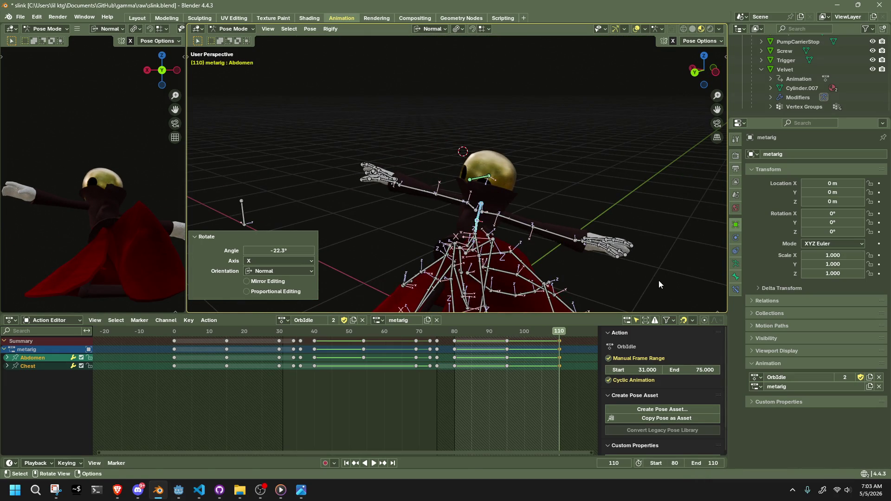
key(r)
key(z)
click(633, 229)
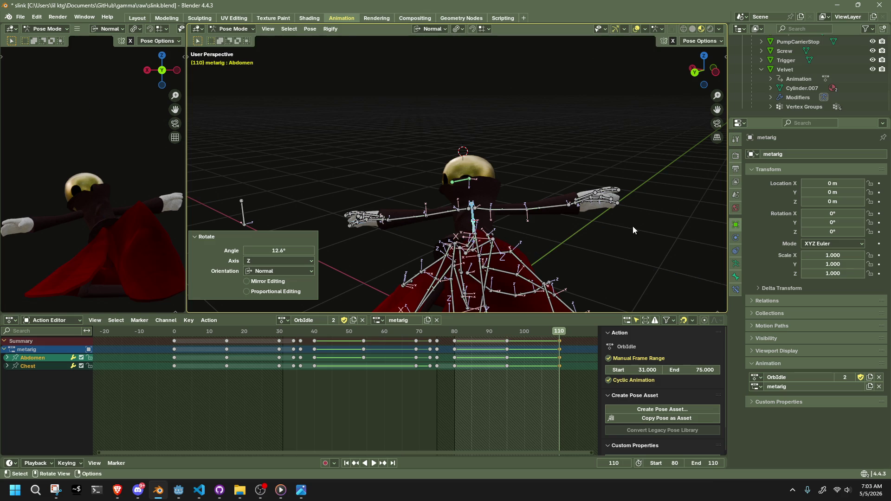
Bend the Abdomen further to -50° on X and twist it 24.9° on Z
mouse_move(537, 155)
mouse_down()
mouse_move(608, 158)
mouse_move(585, 203)
mouse_up()
key(r)
key(x)
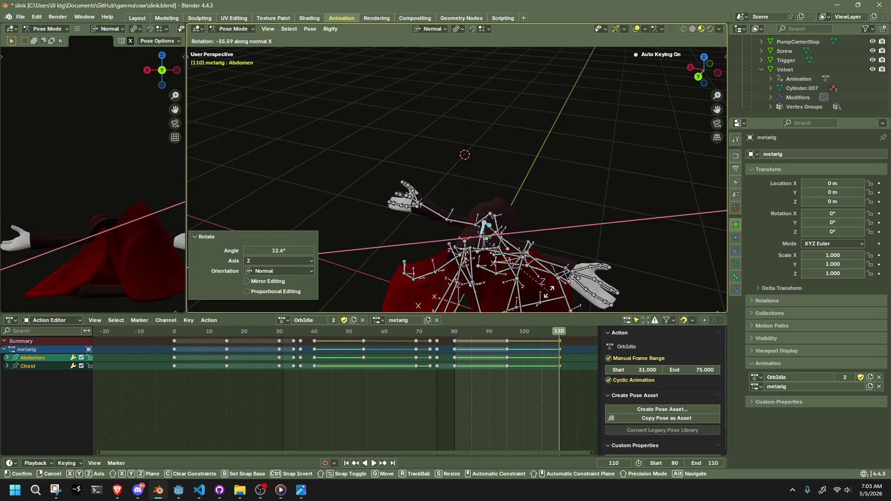
click(578, 261)
mouse_move(577, 261)
mouse_down()
mouse_move(562, 261)
mouse_move(604, 166)
mouse_move(503, 172)
mouse_up()
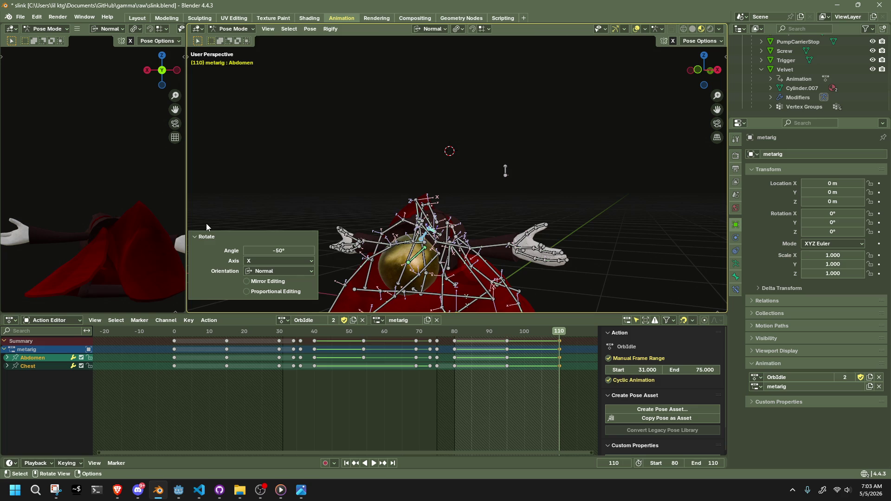
key(r)
key(z)
click(462, 139)
drag(462, 140, 413, 232)
Move the HeadLookAtBone target twice to redirect the head
scroll(421, 228, down, 3)
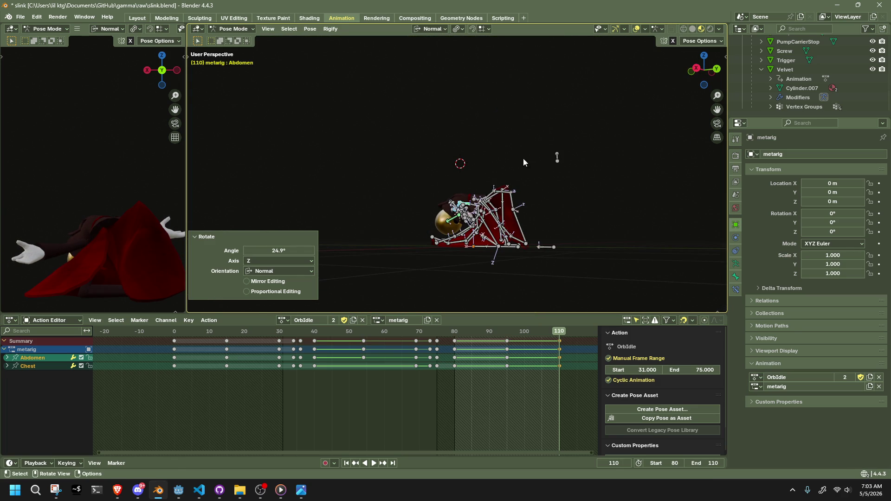
click(559, 140)
key(g)
click(405, 153)
mouse_move(369, 191)
mouse_down()
mouse_move(475, 251)
mouse_move(505, 202)
mouse_up()
key(g)
click(473, 249)
mouse_move(472, 250)
mouse_down()
mouse_move(440, 294)
mouse_move(264, 291)
mouse_move(341, 275)
mouse_up()
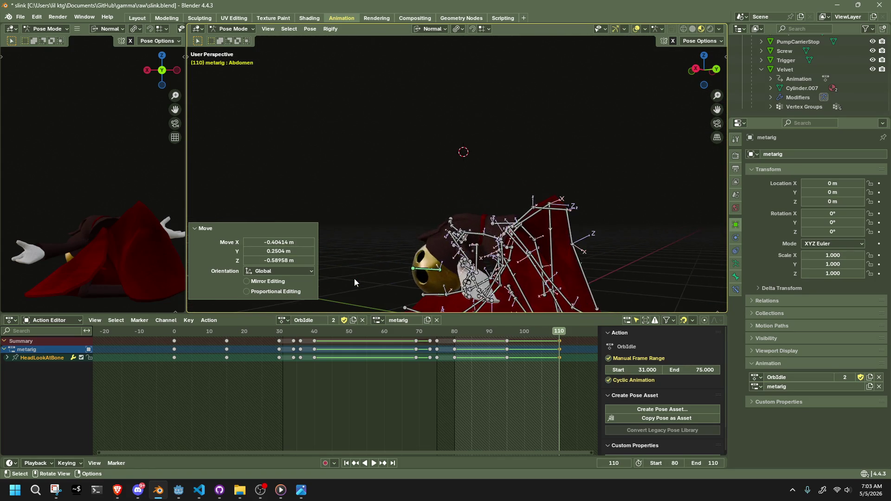
Nudge a bone slightly, then move shin.L by −0.184 m X and 0.269 m Y
click(397, 235)
click(394, 269)
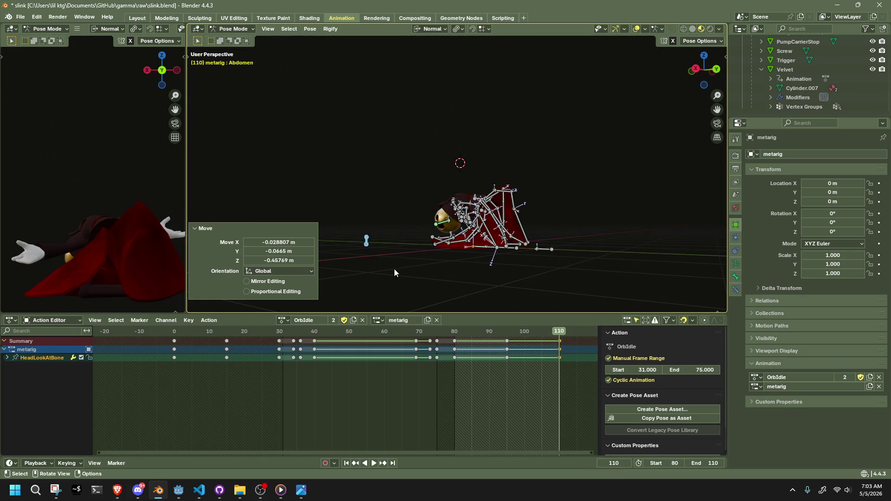
mouse_move(462, 254)
mouse_down()
mouse_move(311, 256)
mouse_move(444, 211)
mouse_up()
click(418, 221)
key(g)
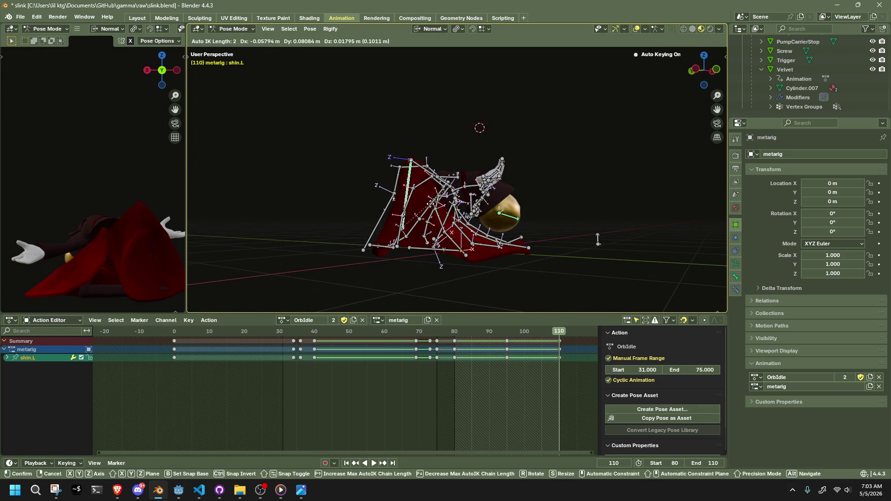
click(407, 206)
Rotate foot.L −28.5° on X, then select the dress bone Dress0.002.L
mouse_move(349, 243)
mouse_down()
mouse_move(400, 245)
mouse_move(386, 242)
mouse_up()
key(r)
key(x)
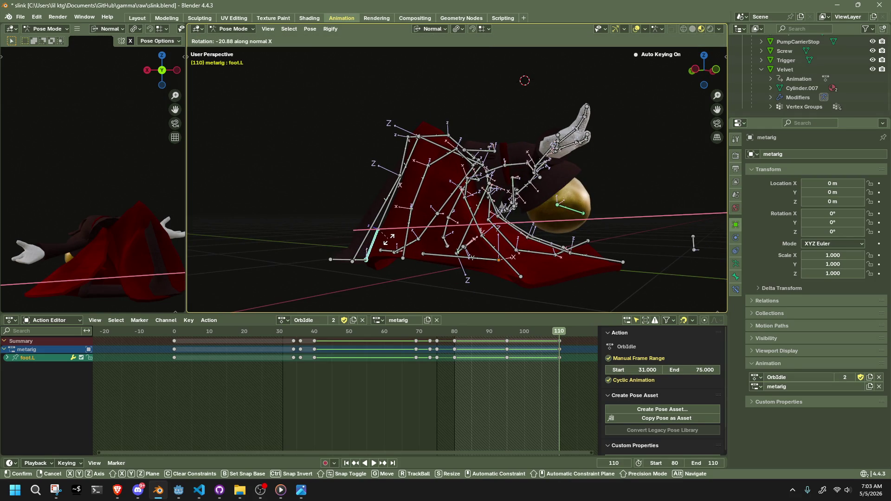
click(393, 239)
click(395, 210)
mouse_move(394, 210)
mouse_down()
mouse_move(514, 227)
mouse_move(573, 218)
mouse_up()
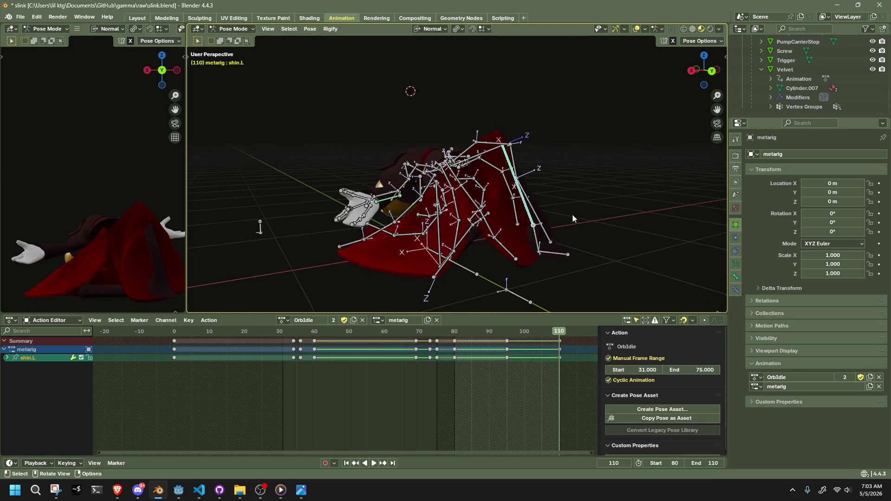
click(512, 170)
mouse_move(633, 101)
mouse_down()
mouse_move(594, 172)
mouse_move(597, 165)
mouse_up()
Reposition dress bones Dress0.002.L and Dress0.003.L, abandoning a scale attempt
key(g)
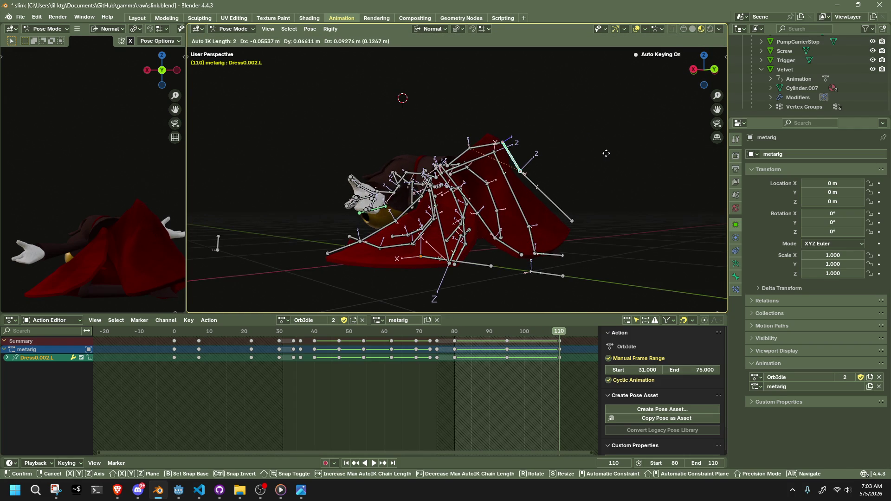
click(584, 174)
mouse_move(583, 174)
mouse_down()
mouse_move(506, 237)
mouse_move(552, 248)
mouse_move(500, 203)
mouse_move(478, 167)
mouse_move(581, 205)
mouse_move(591, 226)
mouse_move(551, 208)
mouse_move(454, 191)
mouse_up()
click(476, 162)
key(g)
click(454, 146)
key(s)
right_click(454, 187)
Delete the dress bone's frame-95 key and all keys around frame 93
drag(455, 353, 514, 386)
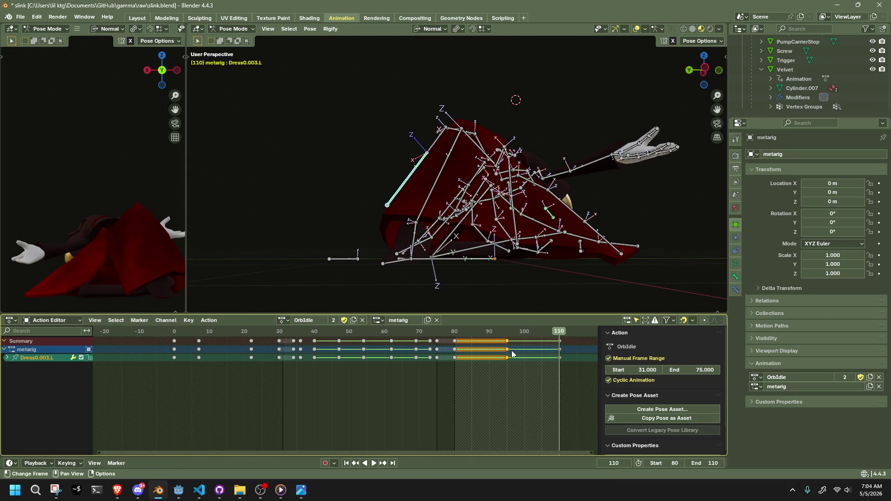
key(Delete)
click(458, 330)
key(space)
mouse_move(460, 333)
mouse_down()
mouse_move(524, 344)
mouse_move(516, 346)
mouse_up()
key(a)
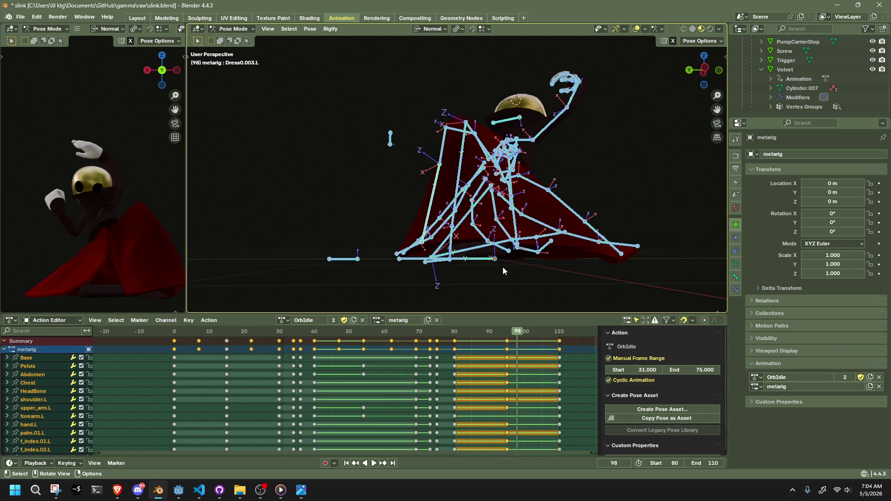
key(Delete)
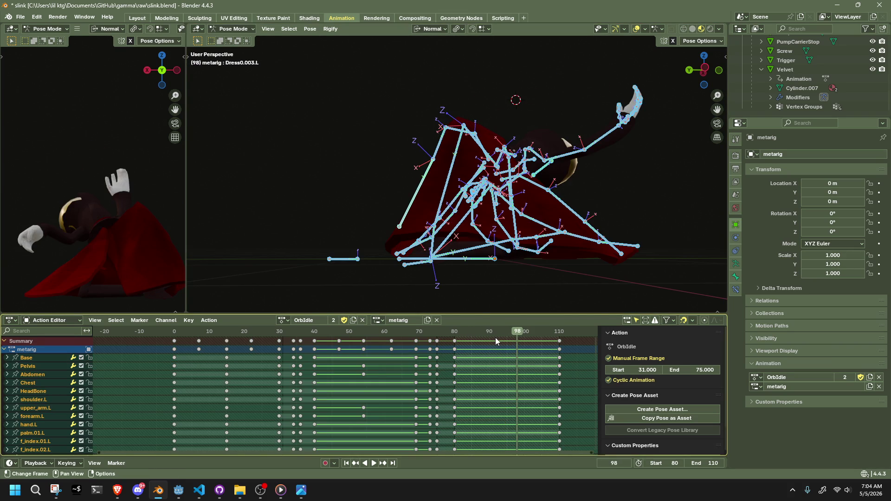
Play back frames 80–110, stop at frame 95 and select the HeadLookAtBone target
mouse_move(453, 334)
mouse_down()
mouse_move(434, 333)
mouse_move(501, 353)
mouse_up()
scroll(459, 279, down, 3)
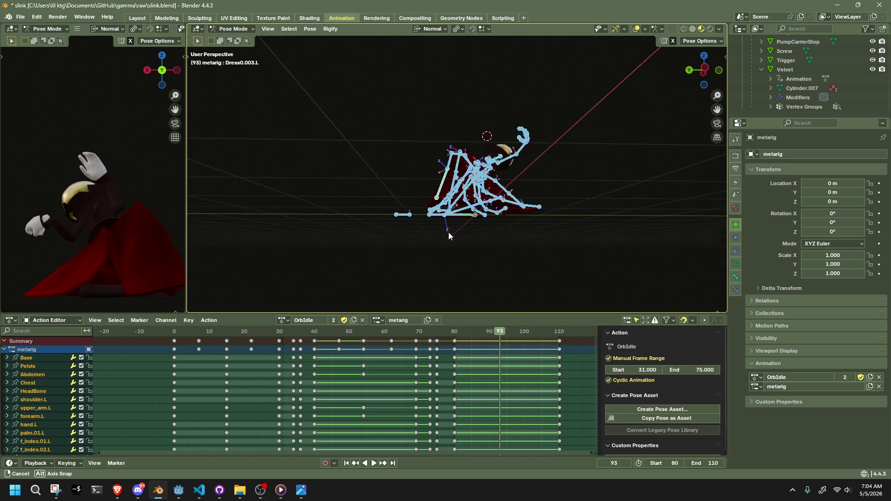
click(562, 332)
key(space)
drag(414, 262, 548, 235)
key(space)
click(510, 332)
key(space)
mouse_move(510, 241)
mouse_down()
mouse_move(515, 204)
mouse_move(316, 211)
mouse_move(323, 197)
mouse_move(357, 185)
mouse_move(451, 168)
mouse_move(560, 194)
mouse_up()
click(447, 167)
Move the HeadLookAtBone target along Y and then freely at frame 95
key(g)
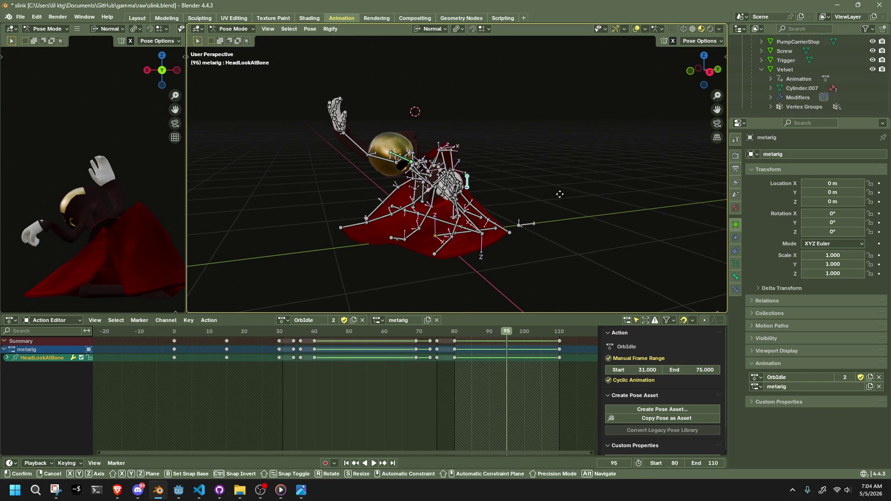
key(z)
key(y)
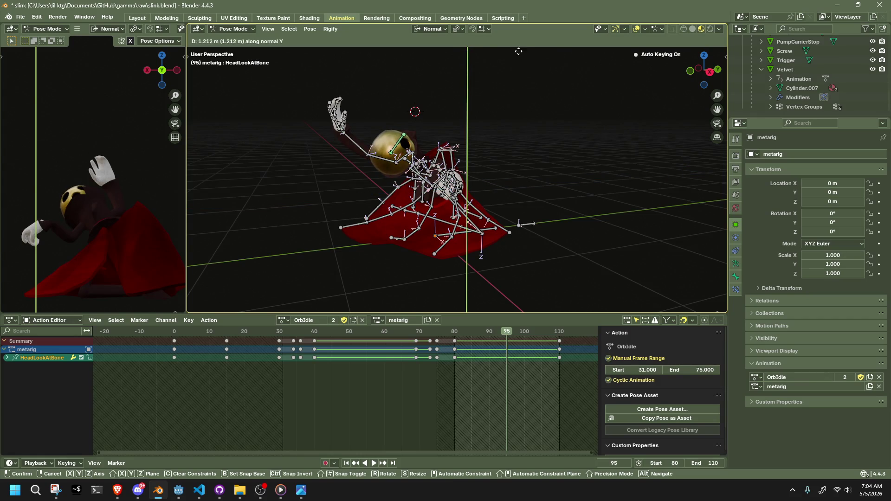
click(511, 309)
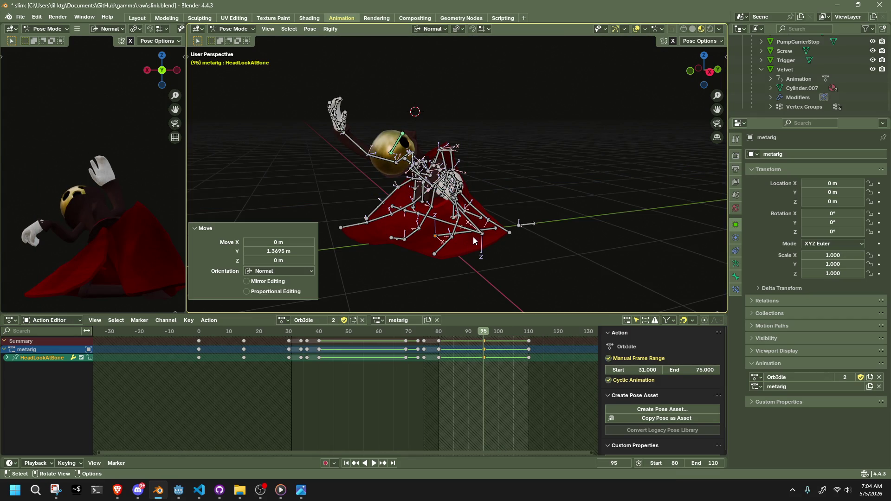
scroll(432, 139, down, 3)
key(g)
click(398, 163)
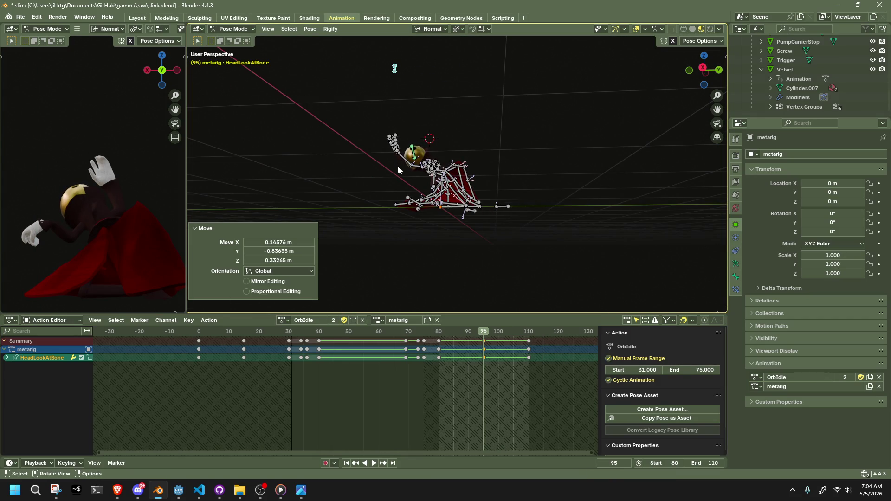
mouse_move(443, 165)
mouse_down()
mouse_move(533, 192)
mouse_move(565, 269)
mouse_move(614, 252)
mouse_move(580, 269)
mouse_up()
key(g)
click(556, 215)
At frame 90, in the back view, move the look-at target to a new position
drag(425, 335, 467, 339)
mouse_move(492, 260)
mouse_down()
mouse_move(528, 201)
mouse_move(642, 98)
mouse_up()
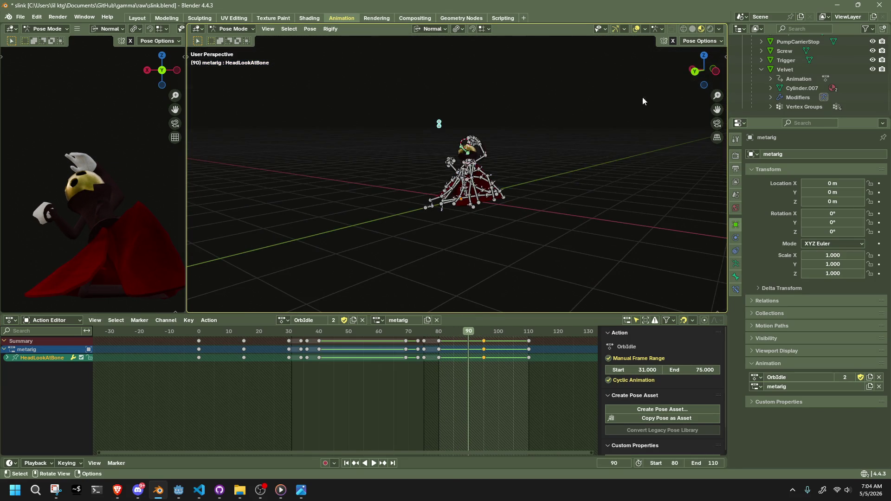
click(698, 75)
key(g)
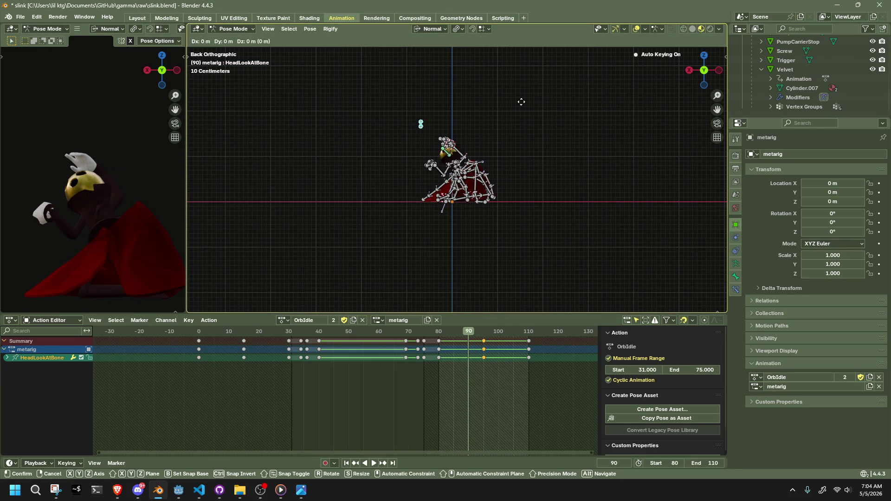
click(521, 102)
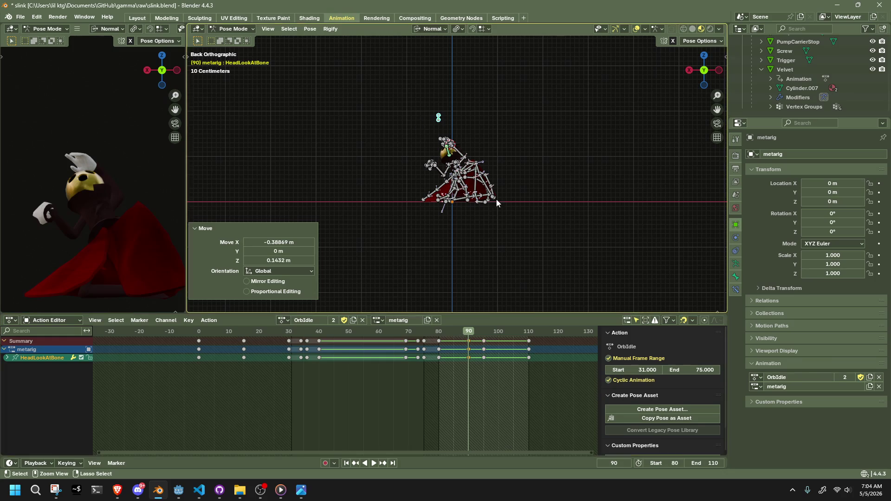
Readjust the target at frame 95, then replay frames 73–87 to review the head motion
key(space)
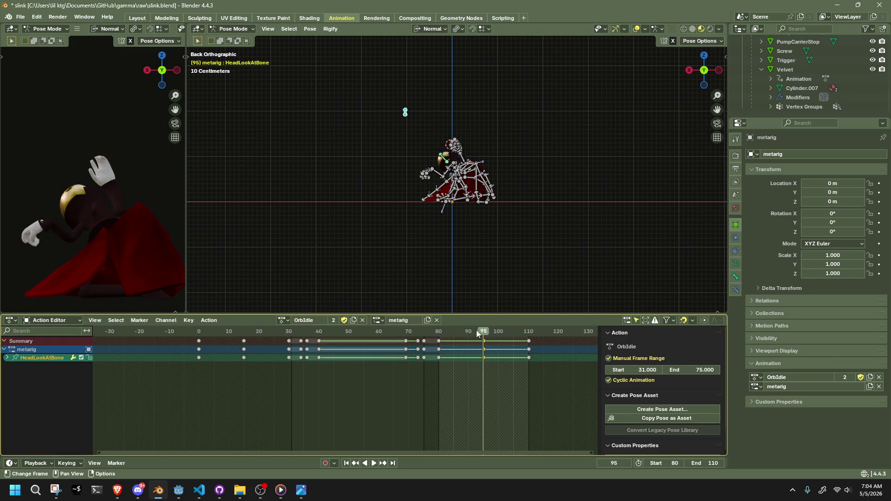
click(484, 335)
key(space)
key(g)
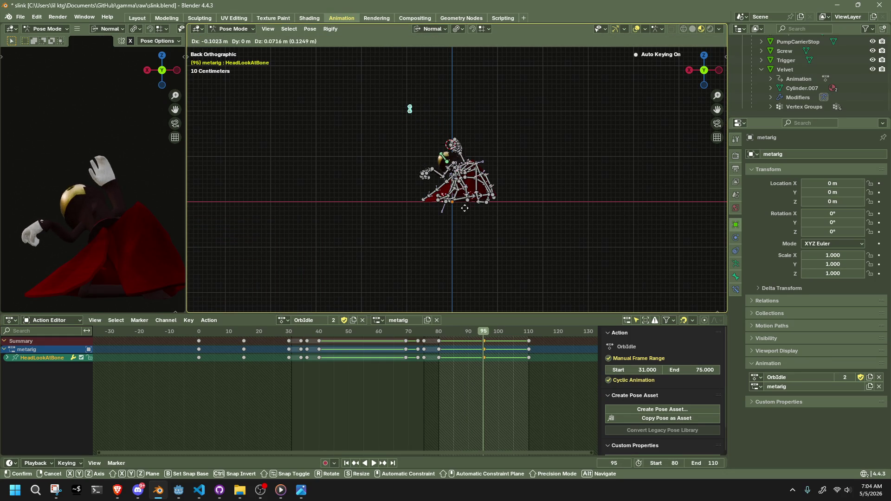
click(425, 96)
key(space)
click(416, 337)
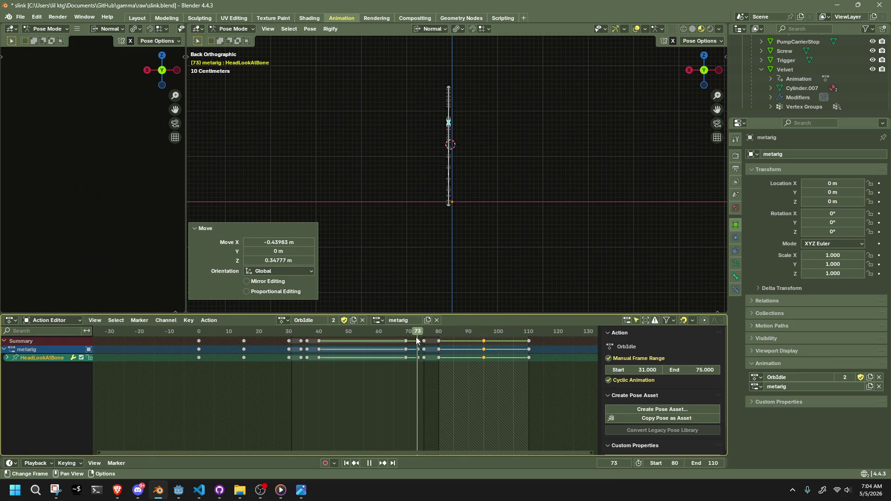
mouse_move(420, 338)
mouse_down()
mouse_move(531, 363)
mouse_move(447, 383)
mouse_move(525, 405)
mouse_move(486, 408)
mouse_up()
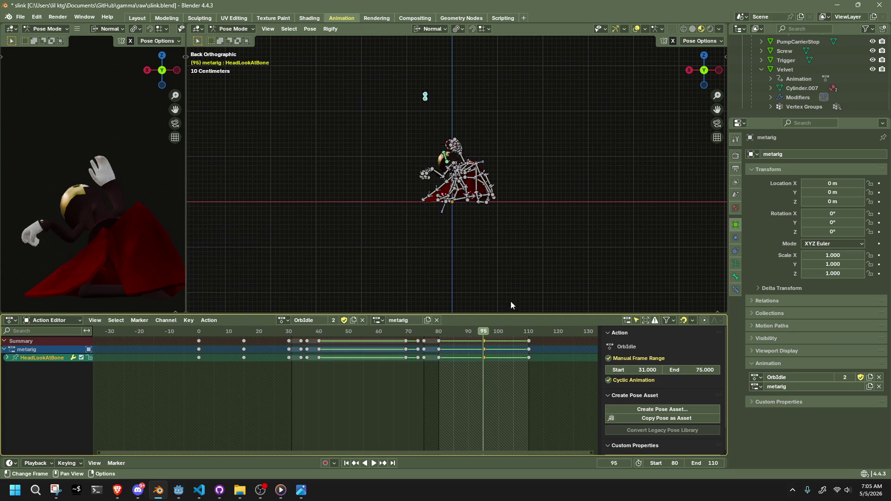
Reposition the left shin and a left dress bone at frame 95
scroll(525, 248, up, 8)
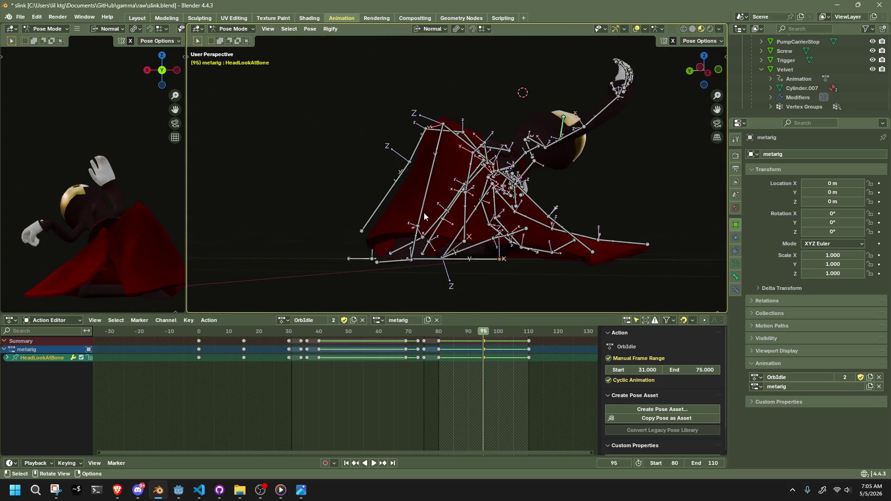
scroll(424, 213, up, 2)
key(g)
key(z)
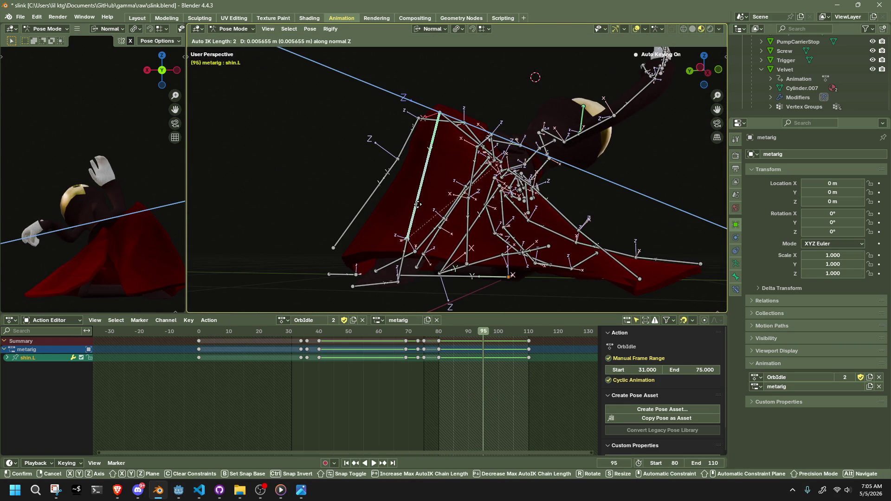
key(z)
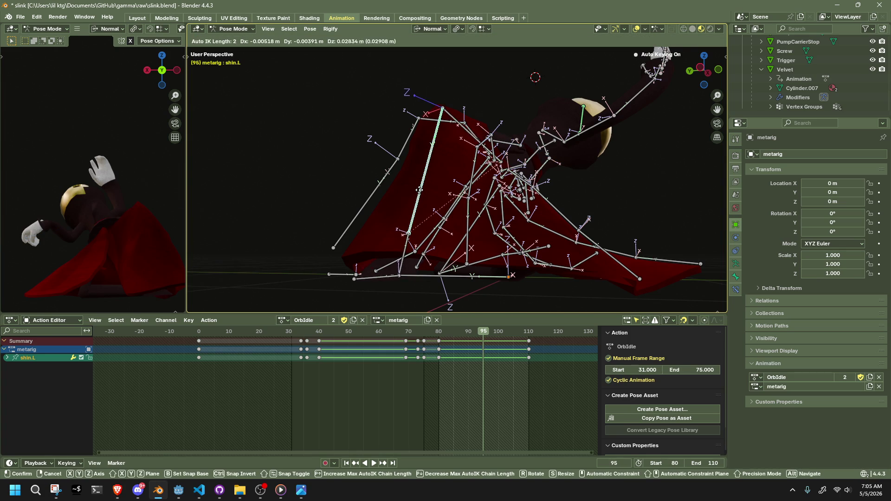
click(420, 175)
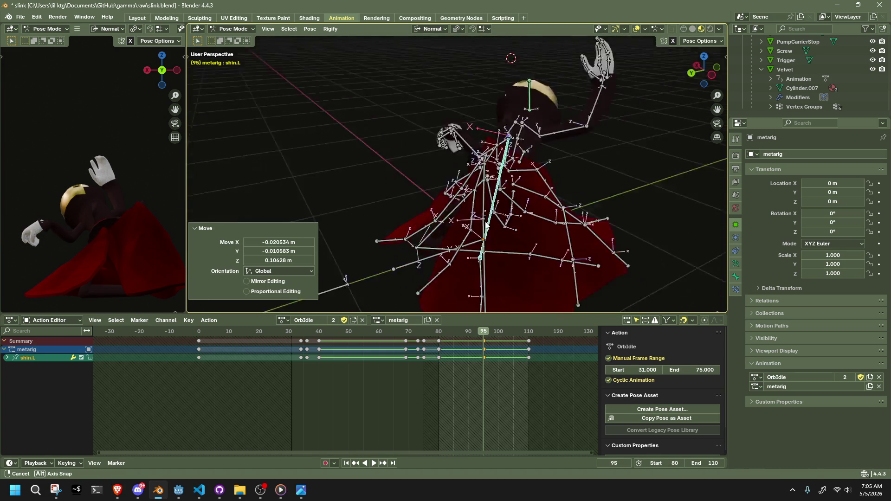
click(531, 134)
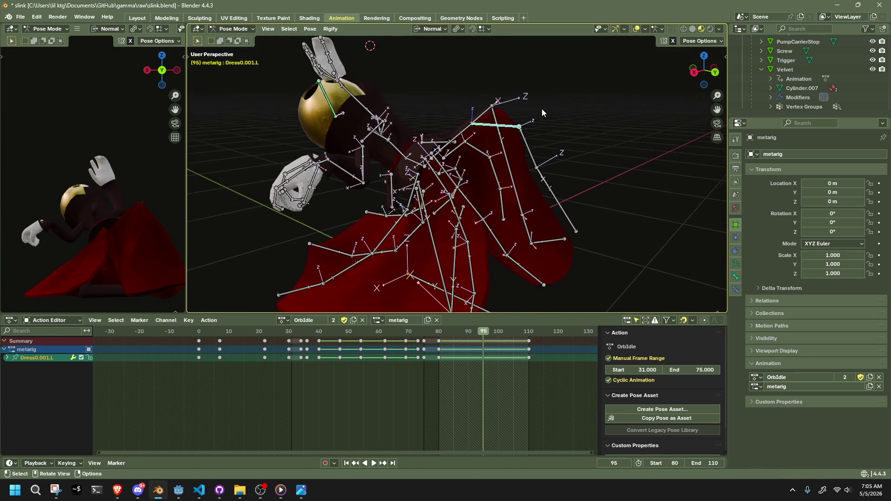
key(g)
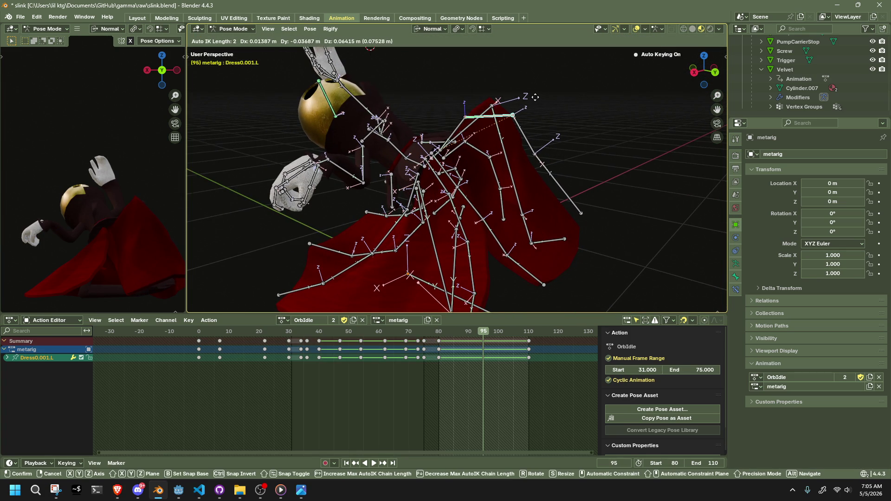
click(536, 97)
Scale Dress0.003.L down to about 0.736 and play frames 80–94 to check
mouse_move(536, 97)
mouse_down()
mouse_move(596, 155)
mouse_move(548, 113)
mouse_move(438, 144)
mouse_move(400, 176)
mouse_up()
click(358, 209)
key(s)
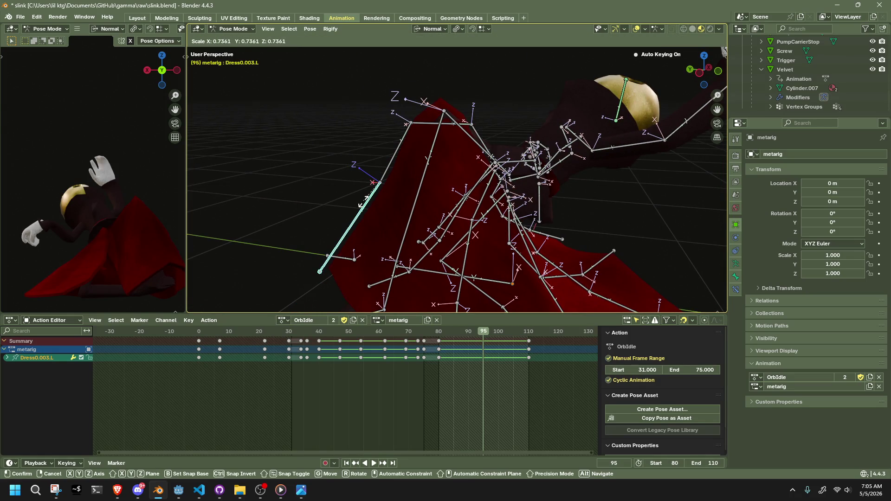
click(335, 210)
drag(335, 210, 413, 199)
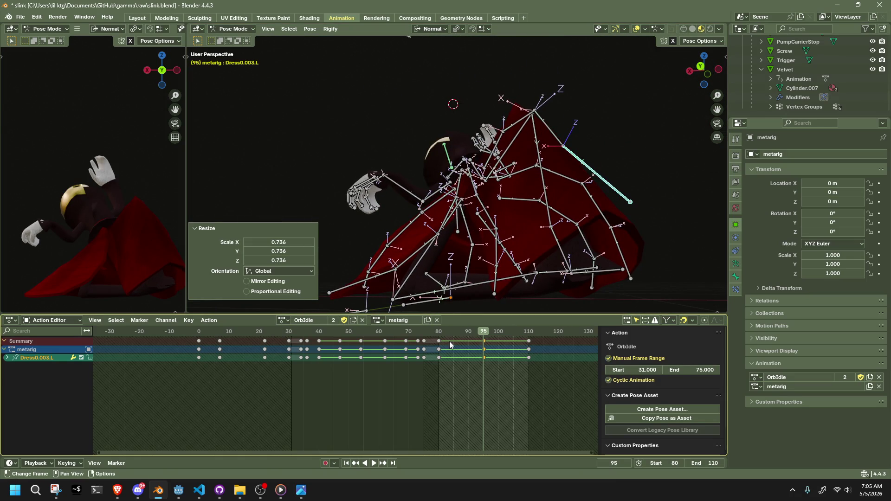
click(439, 335)
key(space)
drag(439, 335, 509, 345)
key(space)
Move Dress0.001.L by −0.0158 m X, 0.0100 m Y, −0.053 m Z, then replay
drag(533, 242, 571, 246)
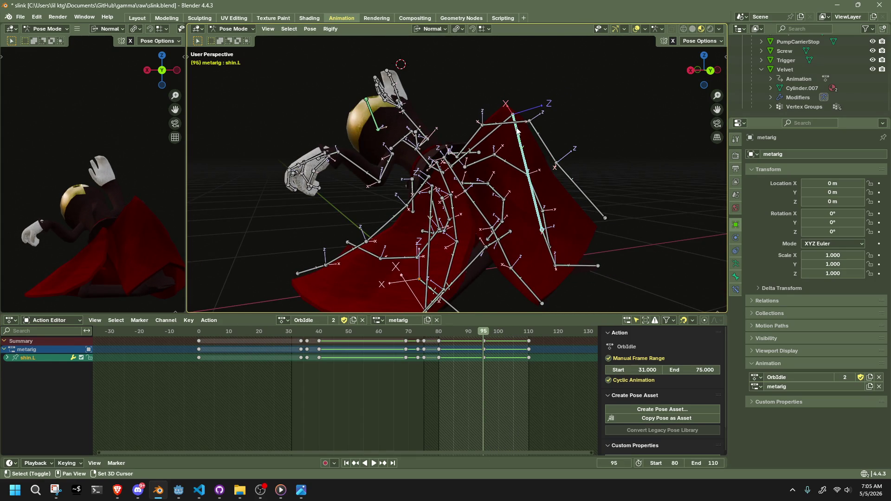
click(534, 200)
key(g)
key(z)
key(z)
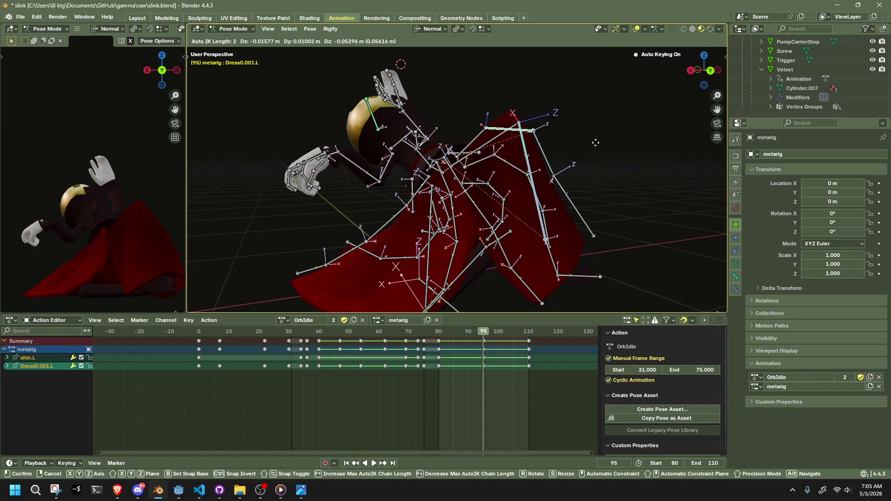
click(595, 143)
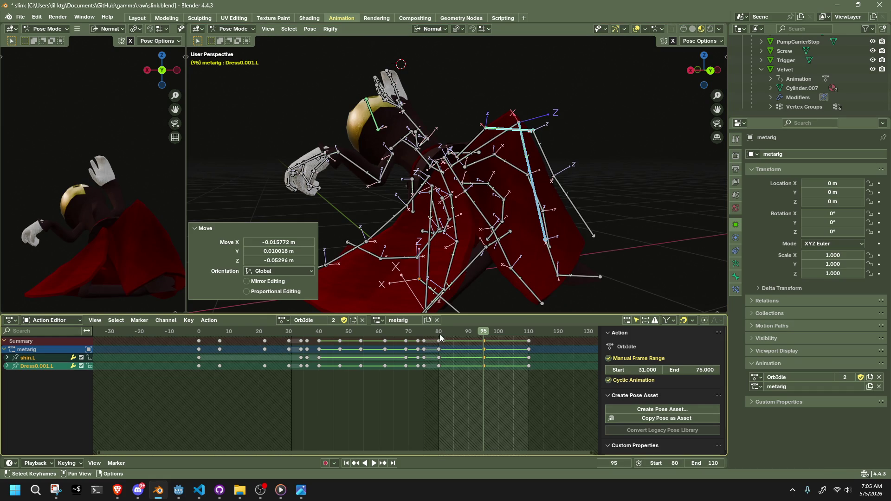
key(space)
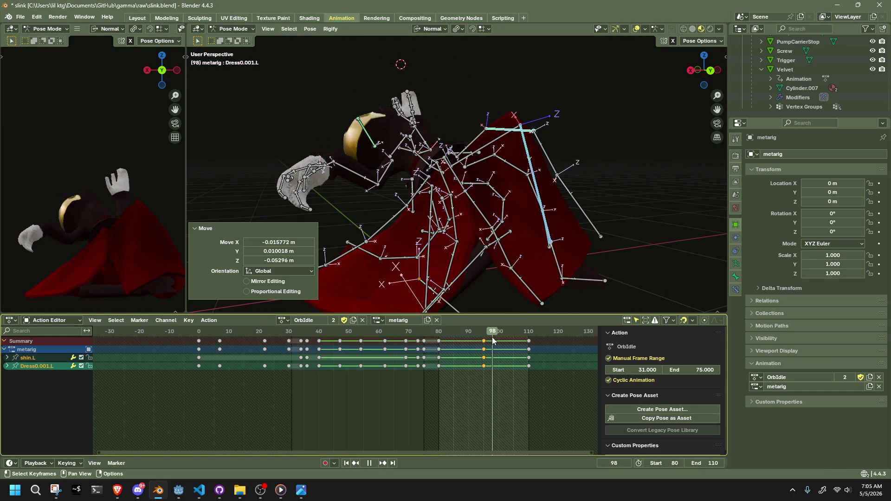
key(space)
Box-select the OrbIdle keys from frame 80 onward and open their context menu
drag(546, 388, 439, 335)
right_click(463, 347)
mouse_move(463, 348)
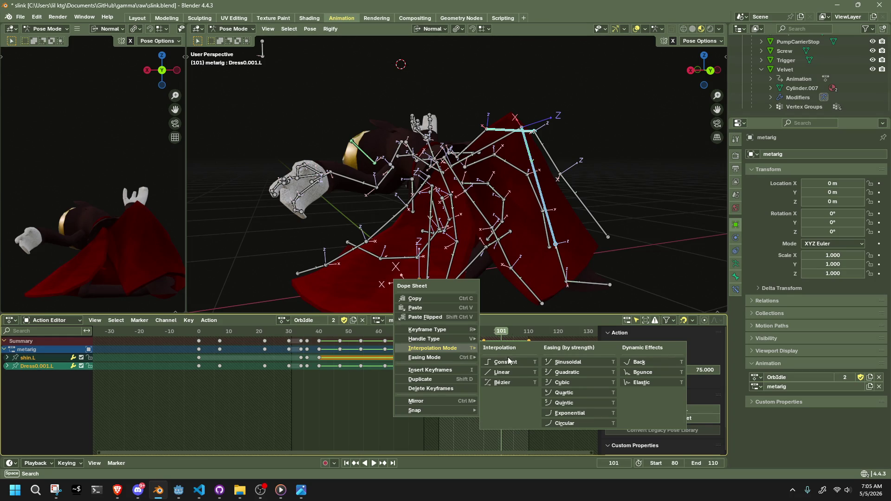
Set the selected keys to Constant interpolation and replay frames 73–91 to review
click(511, 384)
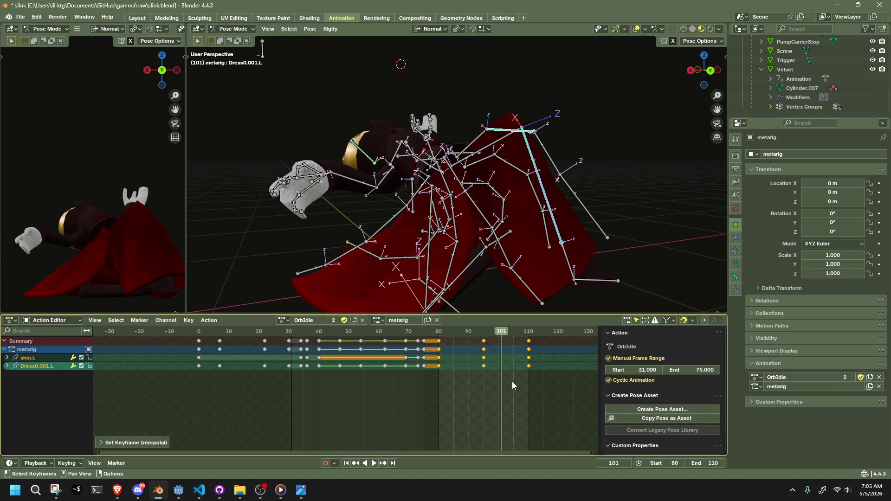
click(438, 333)
key(space)
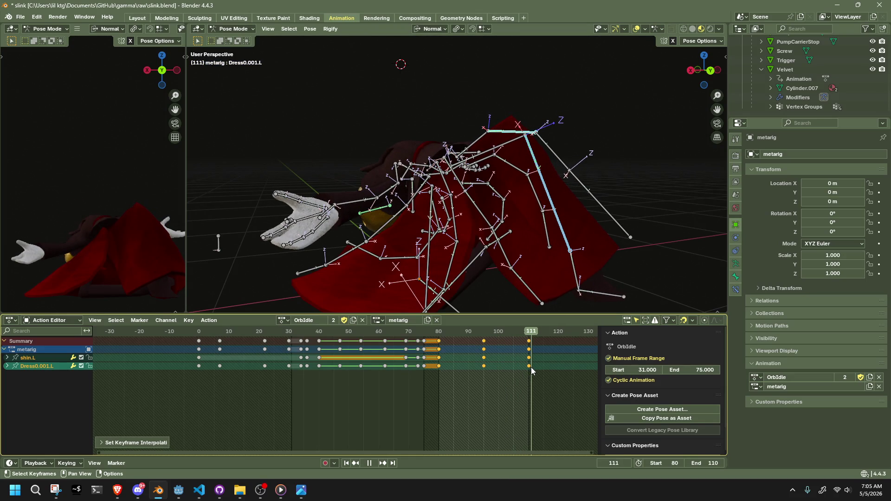
mouse_move(520, 372)
mouse_down()
mouse_move(416, 374)
mouse_move(480, 387)
mouse_move(501, 404)
mouse_move(441, 397)
mouse_up()
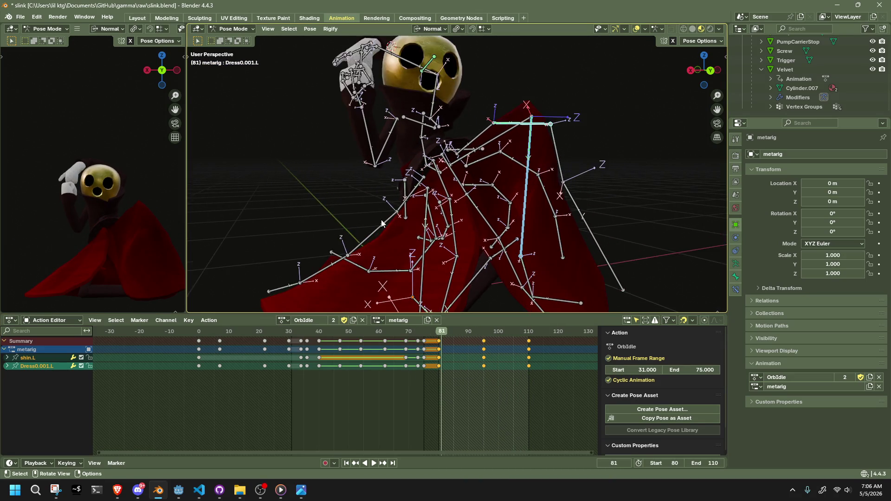
drag(468, 238, 538, 343)
key(space)
click(483, 334)
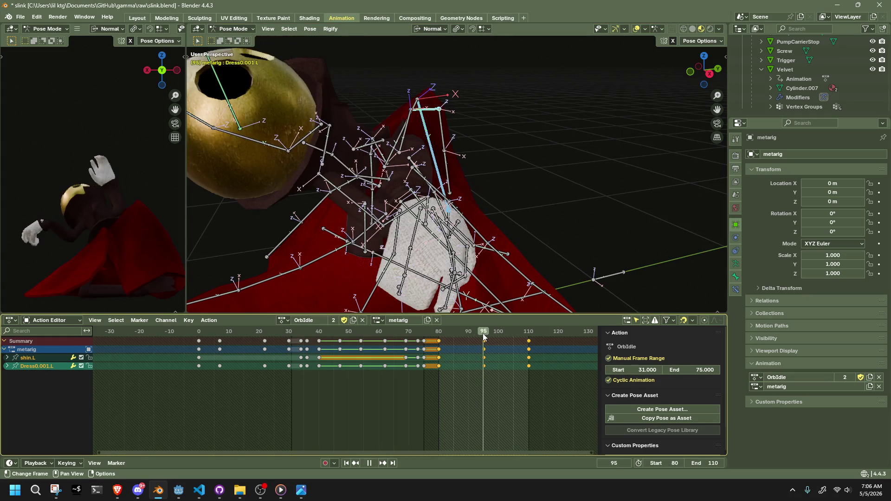
mouse_move(485, 313)
mouse_down()
mouse_move(527, 242)
mouse_move(613, 292)
mouse_move(530, 170)
mouse_move(450, 201)
mouse_move(561, 179)
mouse_move(612, 143)
mouse_move(477, 149)
mouse_up()
click(444, 162)
key(r)
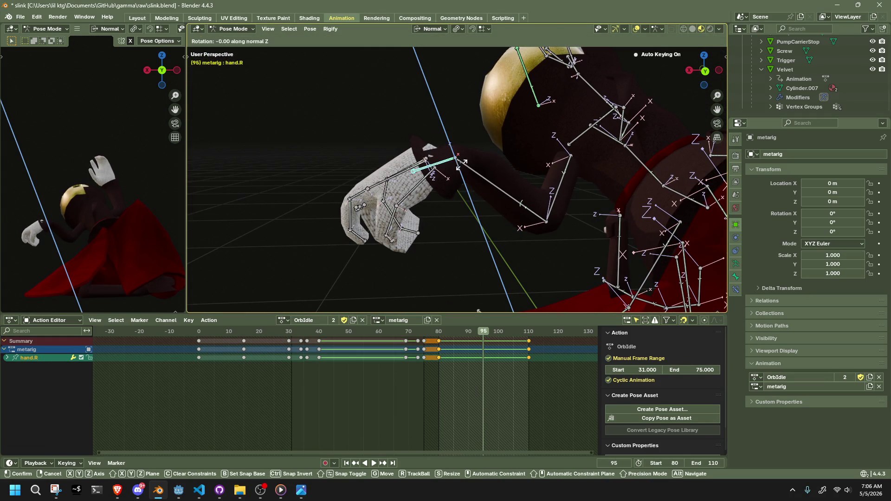
key(x)
key(x)
key(y)
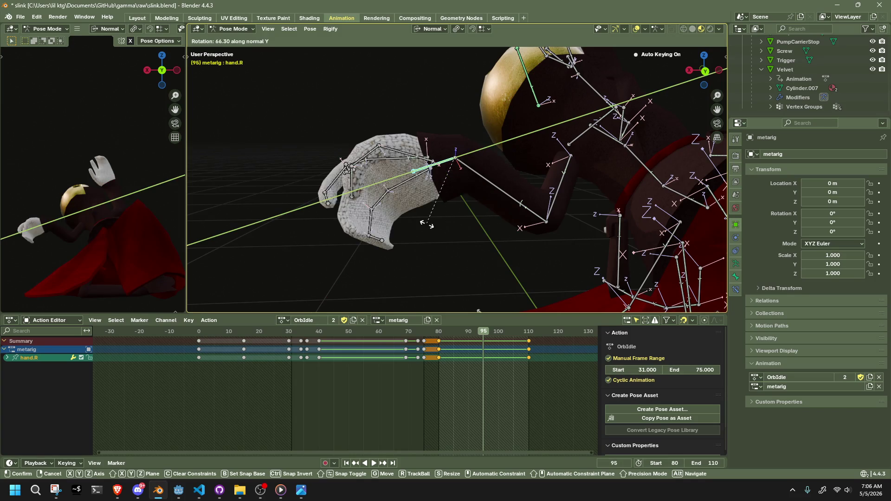
click(326, 207)
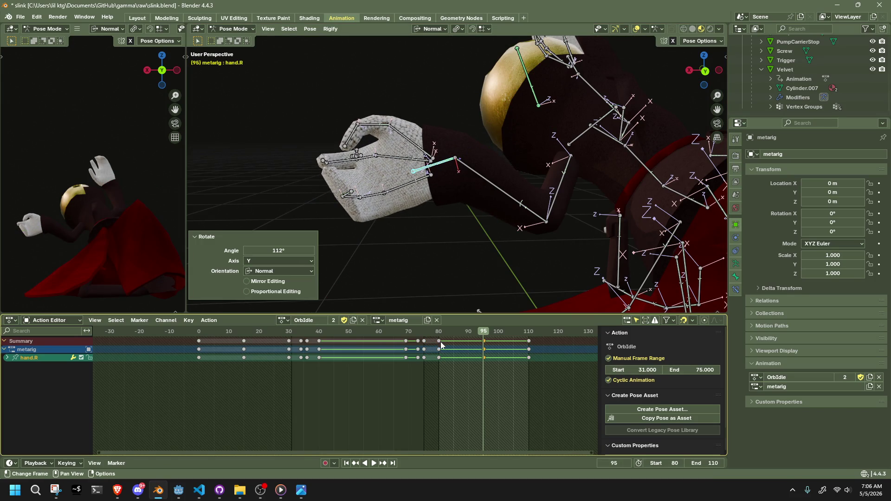
key(space)
mouse_move(469, 340)
mouse_down()
mouse_move(453, 343)
mouse_move(482, 350)
mouse_up()
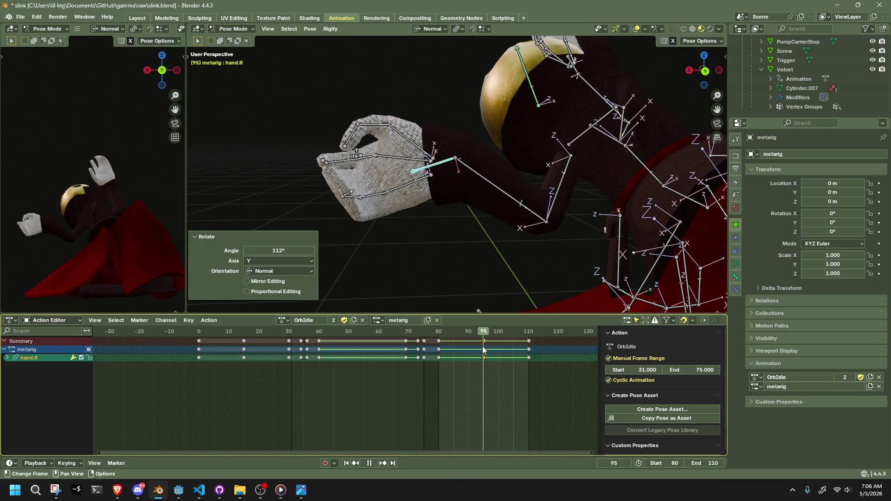
key(space)
key(ctrl+z)
mouse_move(437, 334)
mouse_down()
mouse_move(456, 335)
mouse_move(441, 335)
mouse_up()
key(ctrl+c)
Paste the frame-81 pose at frame 110 and rotate hand.R on its Y axis
key(space)
mouse_move(511, 332)
mouse_down()
mouse_move(495, 332)
mouse_move(528, 333)
mouse_up()
key(space)
key(ctrl+v)
mouse_move(458, 224)
mouse_down()
mouse_move(485, 244)
mouse_move(566, 226)
mouse_up()
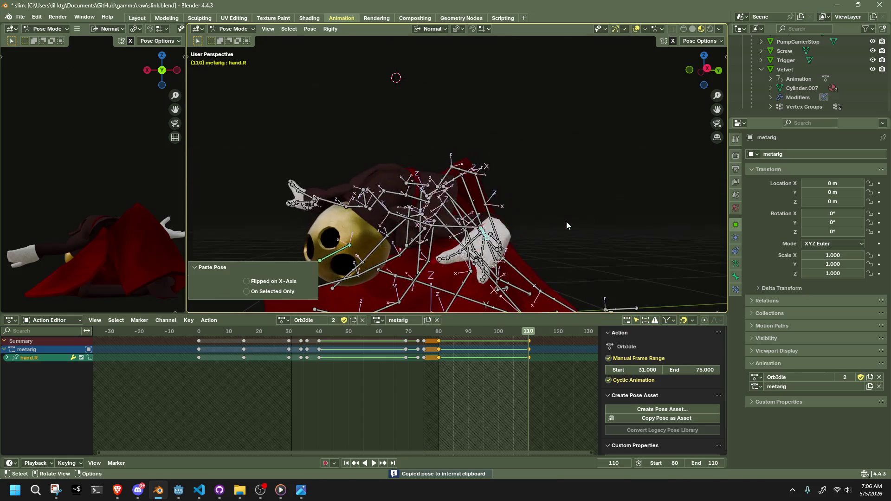
key(r)
key(y)
click(550, 311)
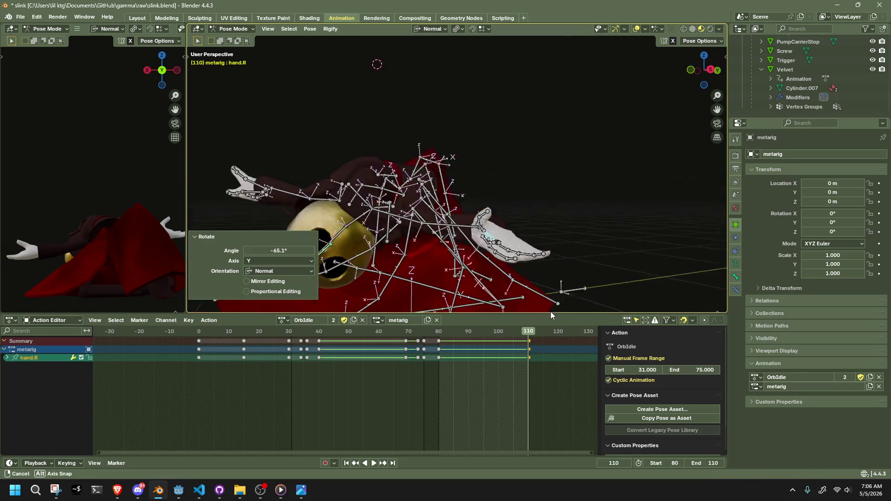
Review frames 78–105, then rotate the right thumb bones on X at frame 110
key(space)
click(433, 335)
drag(434, 335, 529, 352)
mouse_move(538, 279)
mouse_down()
mouse_move(558, 176)
mouse_move(533, 197)
mouse_up()
mouse_move(538, 200)
mouse_down()
mouse_move(554, 212)
mouse_move(554, 253)
mouse_move(505, 251)
mouse_move(550, 264)
mouse_move(564, 229)
mouse_move(592, 207)
mouse_up()
key(r)
key(x)
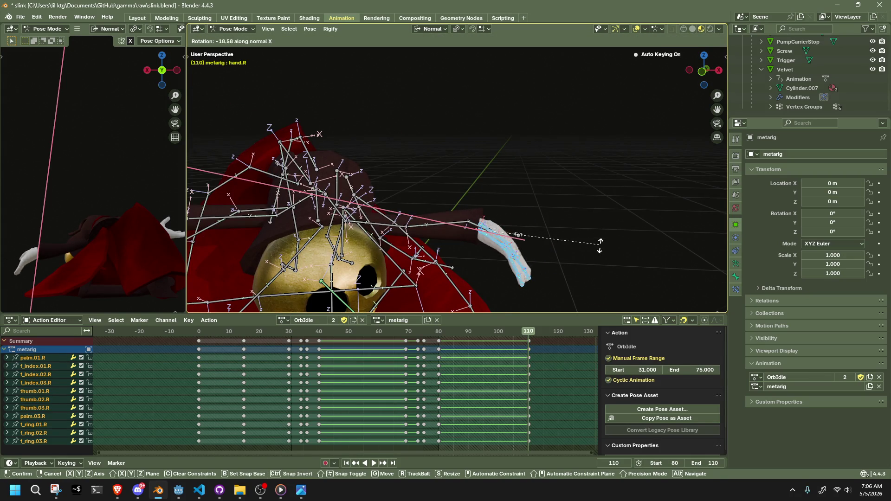
click(601, 260)
Rotate the left hand bones on X, then replay the motion from the back orthographic view
mouse_move(601, 260)
mouse_down()
mouse_move(509, 222)
mouse_move(463, 219)
mouse_move(288, 161)
mouse_move(194, 151)
mouse_up()
drag(248, 204, 258, 205)
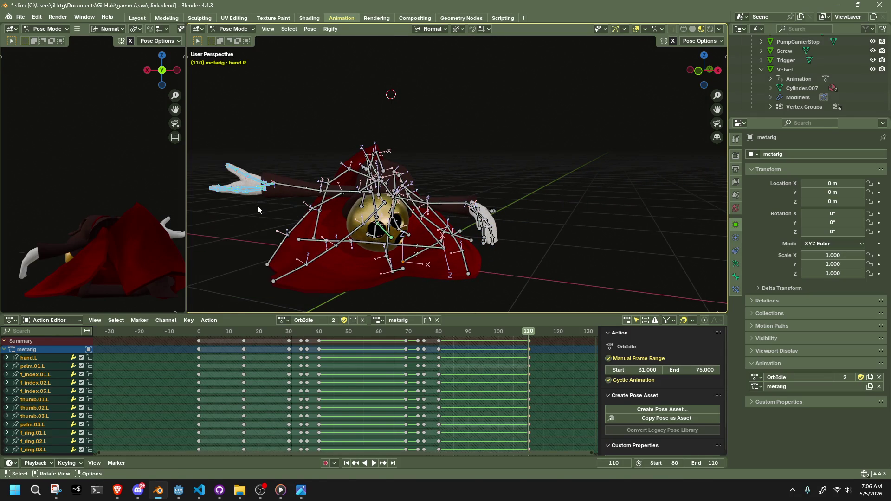
key(r)
key(x)
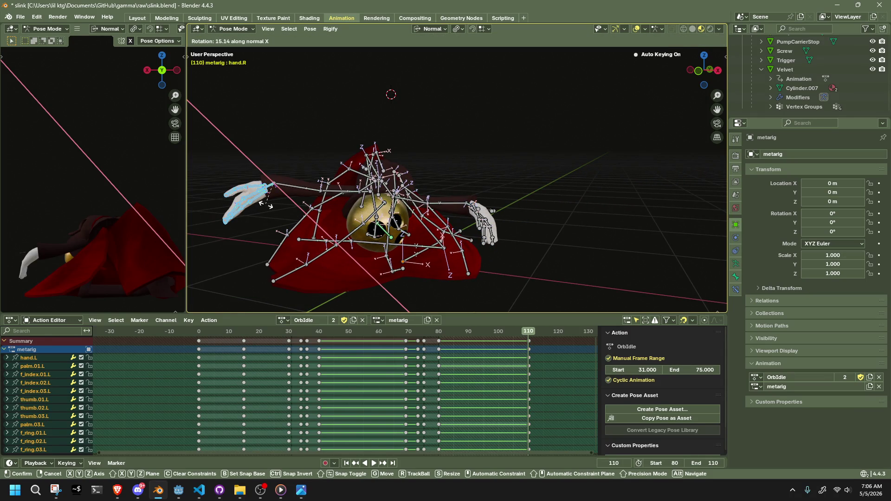
click(266, 204)
drag(265, 204, 470, 174)
mouse_move(536, 170)
mouse_down()
mouse_move(651, 189)
mouse_move(686, 172)
mouse_up()
click(664, 138)
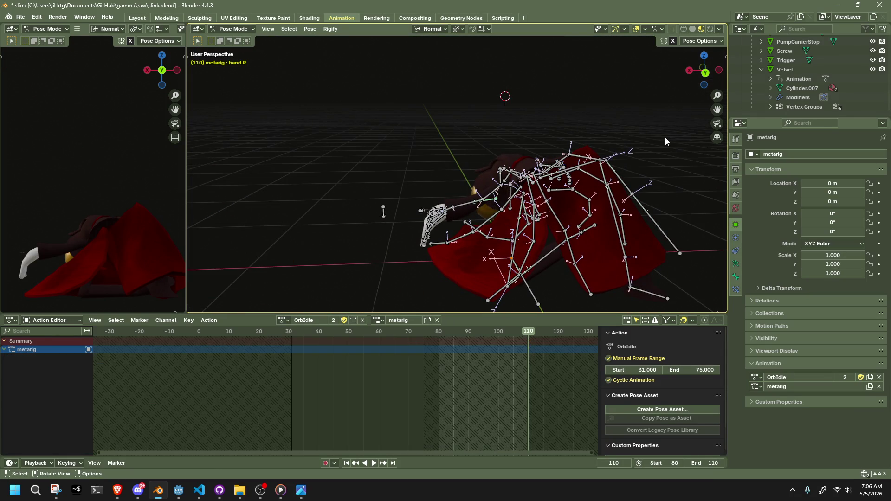
click(706, 73)
key(space)
mouse_move(422, 329)
mouse_down()
mouse_move(549, 356)
mouse_move(400, 380)
mouse_move(550, 416)
mouse_move(453, 394)
mouse_move(419, 338)
mouse_move(435, 320)
mouse_move(352, 334)
mouse_move(204, 330)
mouse_move(329, 360)
mouse_move(444, 367)
mouse_move(529, 397)
mouse_up()
Set the playback end frame to 115 and play from around frame 75
click(709, 464)
text(115)
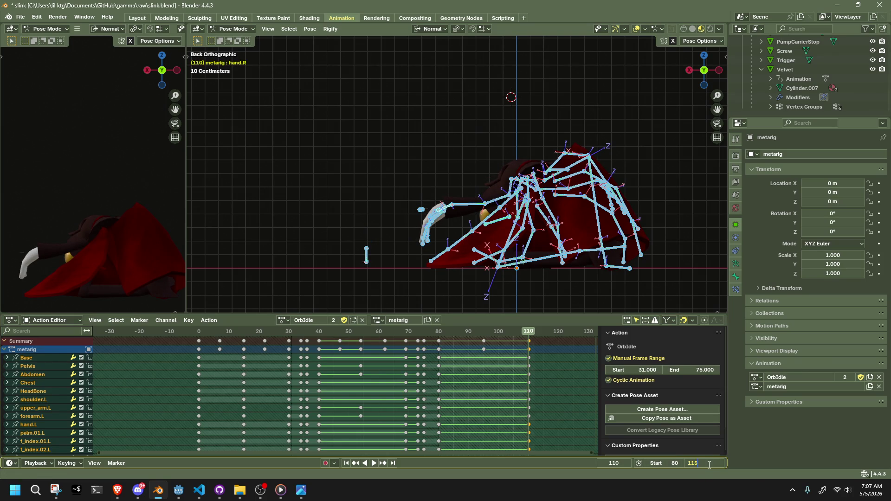
key(Return)
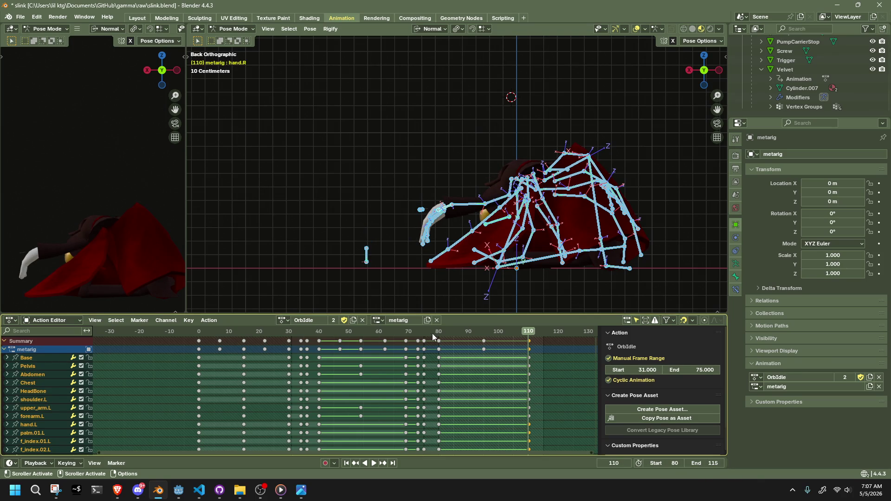
click(424, 333)
key(space)
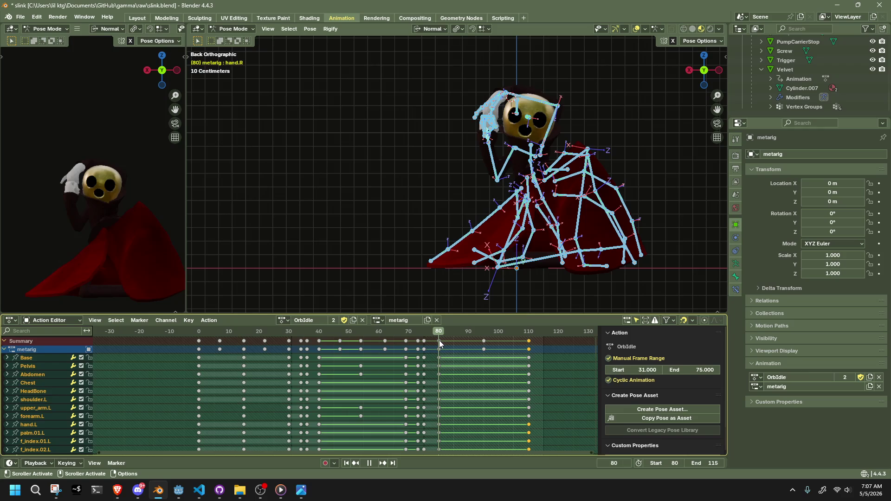
Duplicate the frame-110 keys to frame 115
click(528, 334)
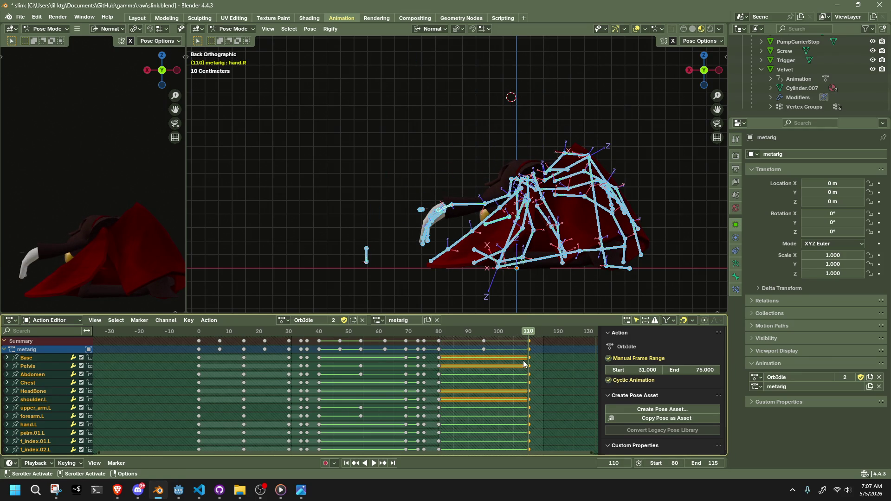
drag(529, 360, 530, 357)
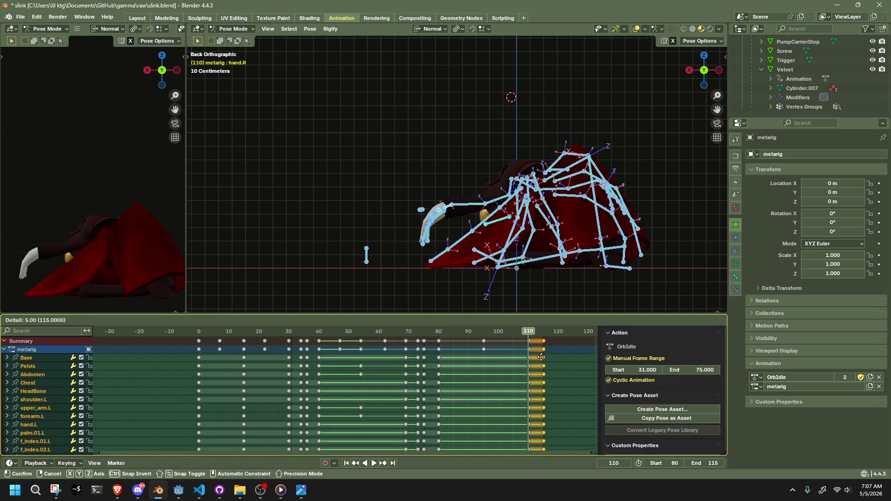
click(540, 361)
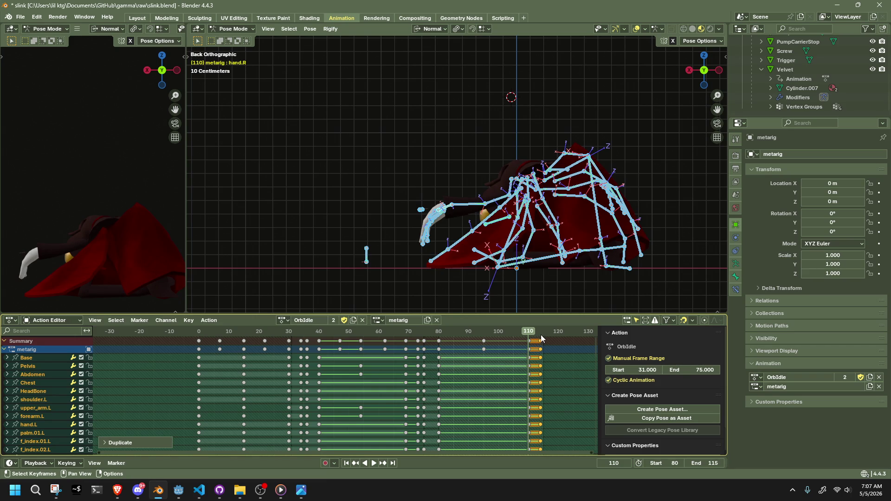
Duplicate the frame-75 keys to frame 114 and set the current frame to 114
click(427, 337)
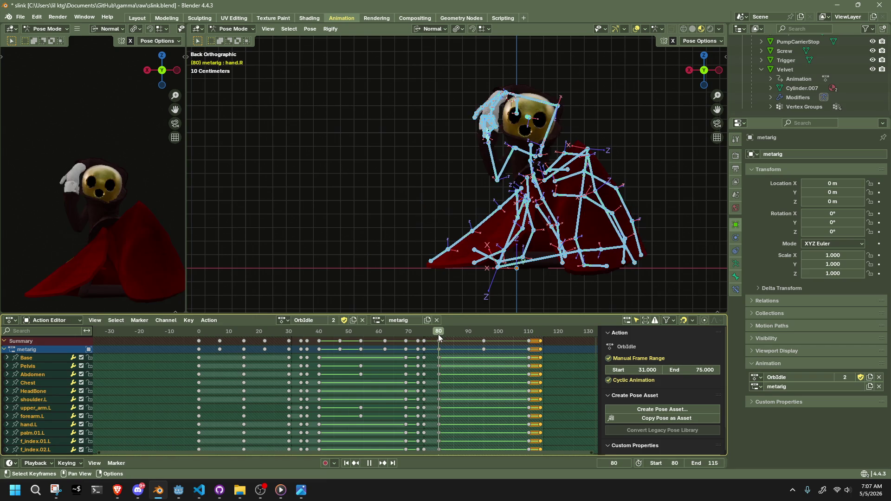
key(Escape)
key(b)
drag(420, 338, 422, 338)
key(g)
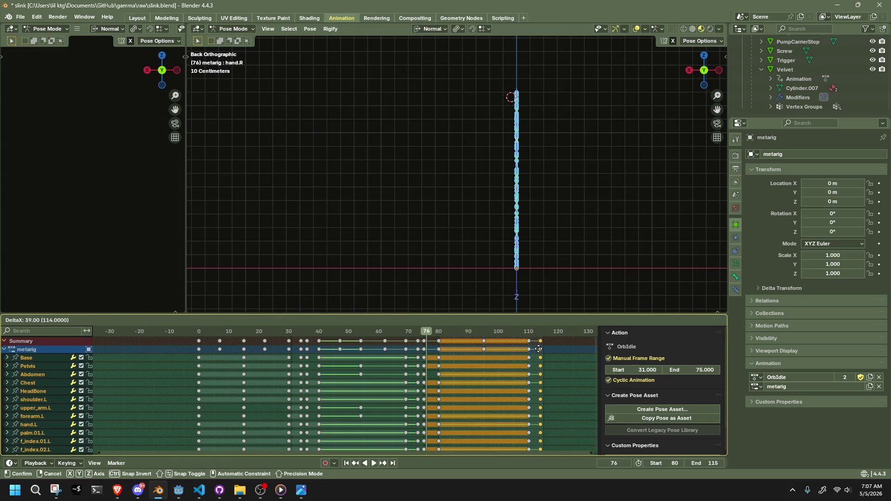
click(538, 349)
key(ctrl+z)
click(539, 335)
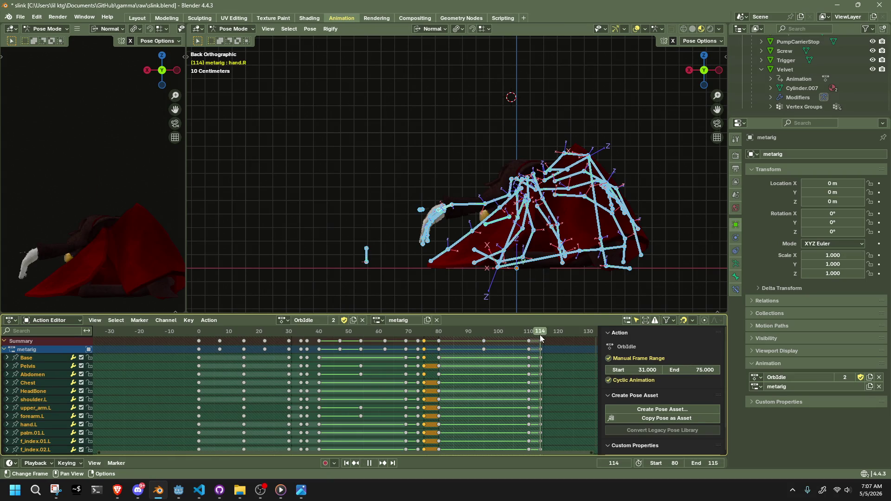
Squash the frame-114 pose into a thin vertical column with Scale X 0, leaving Z unscaled
key(s)
key(shift+z)
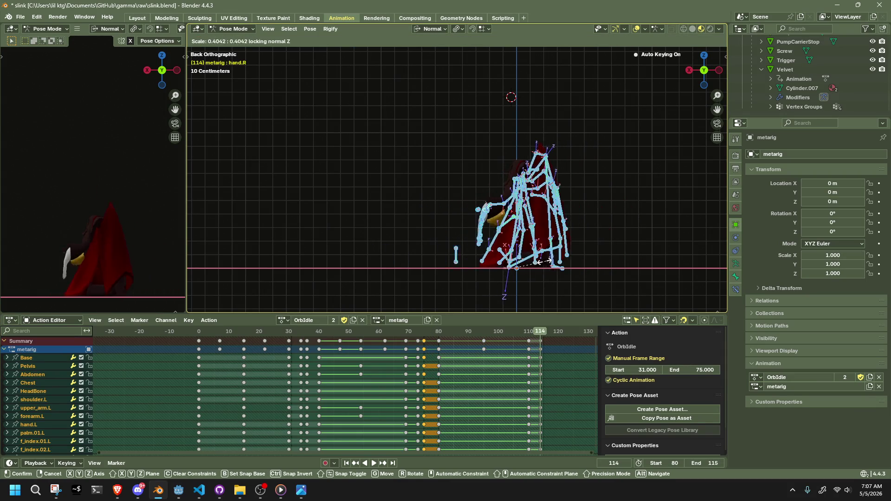
click(408, 279)
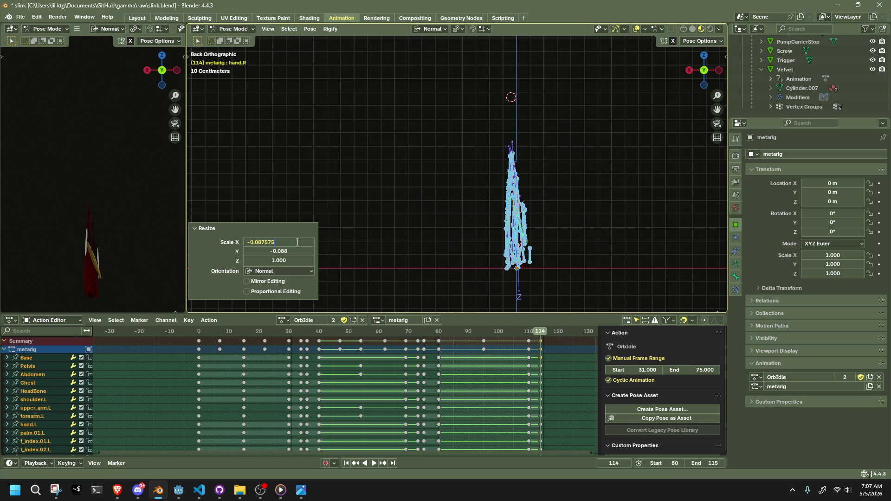
text(0)
key(Return)
key(Delete)
Select all bones and scrub through the OrbIdle action to preview the new frame-114 keys
mouse_move(289, 331)
mouse_down()
mouse_move(458, 352)
mouse_move(553, 375)
mouse_up()
key(space)
key(a)
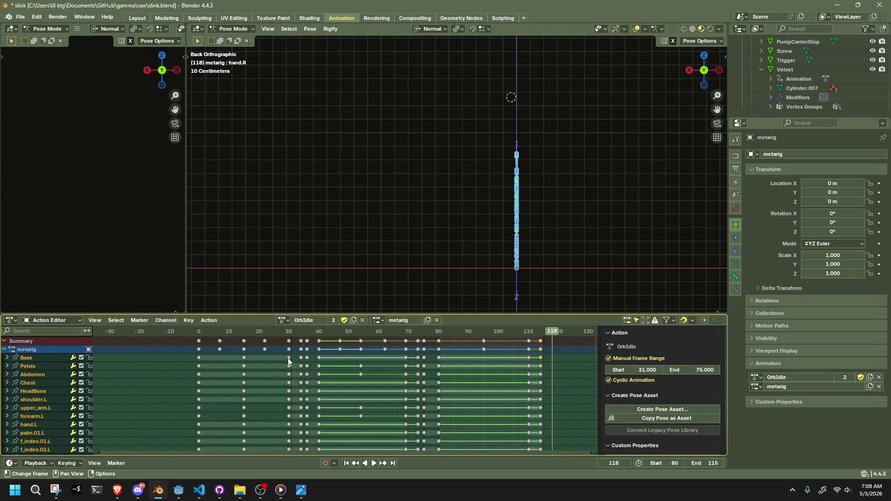
drag(201, 332, 543, 354)
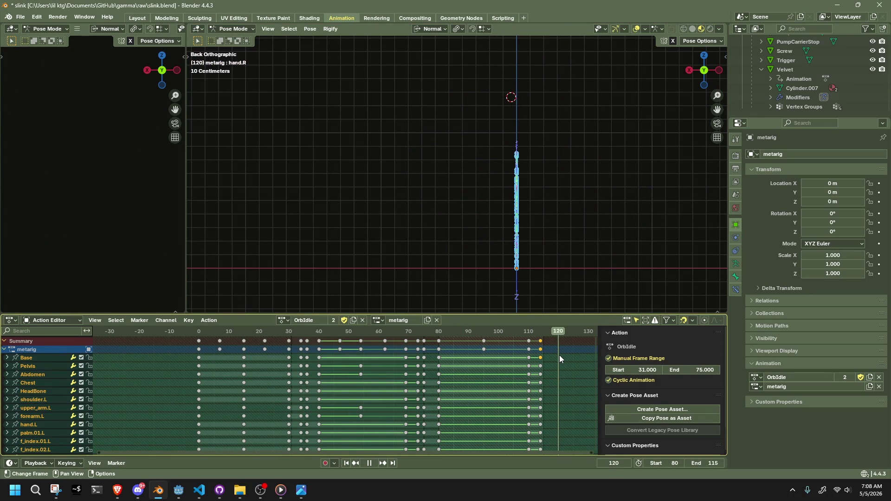
drag(558, 356, 556, 356)
Select all OrbIdle keyframes and trial a move, leaving them at their original frames
click(199, 334)
key(space)
key(a)
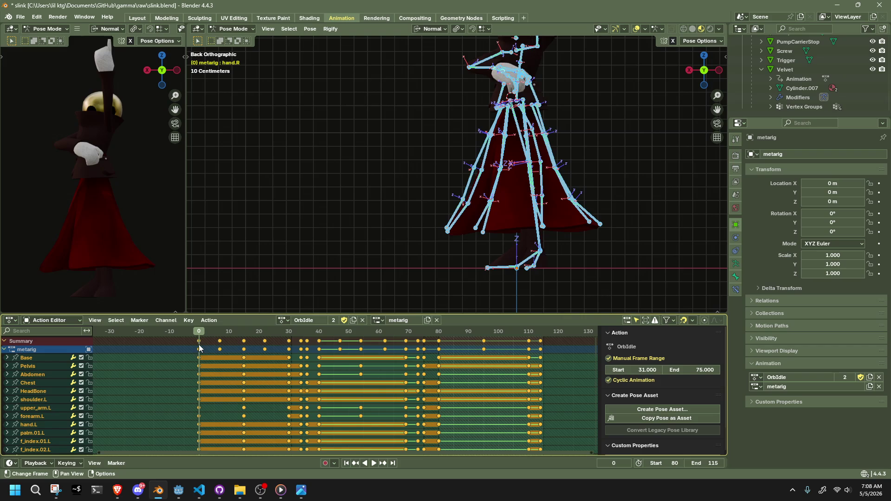
key(g)
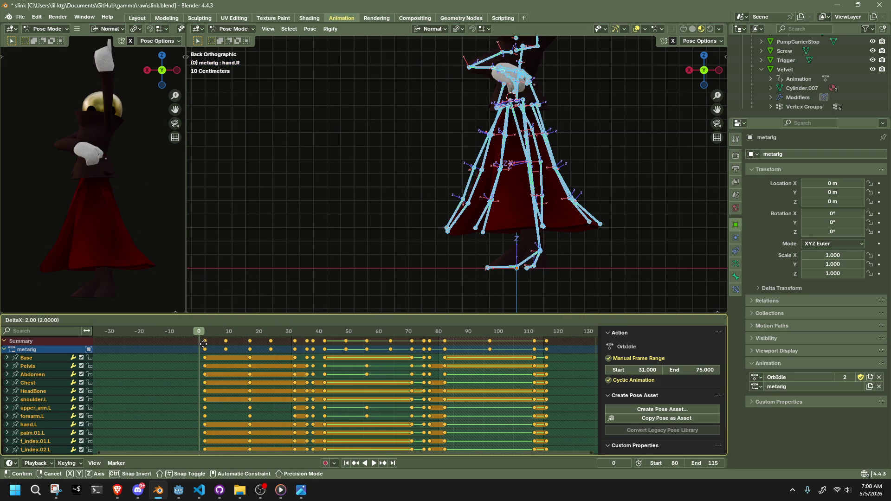
click(203, 349)
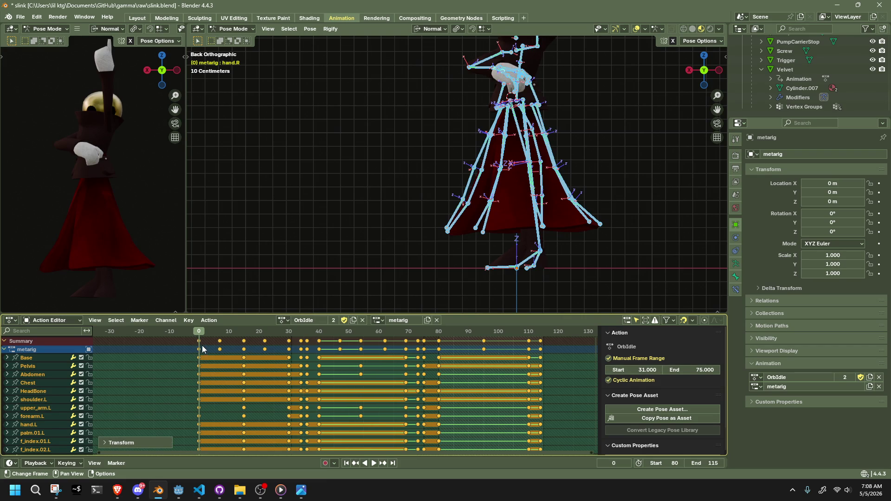
Shift all OrbIdle keyframes three frames later
key(space)
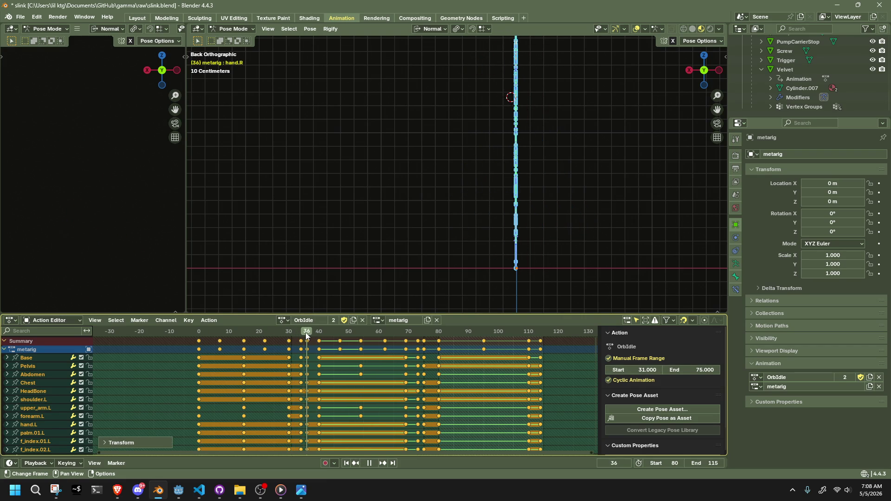
drag(306, 333, 318, 330)
key(space)
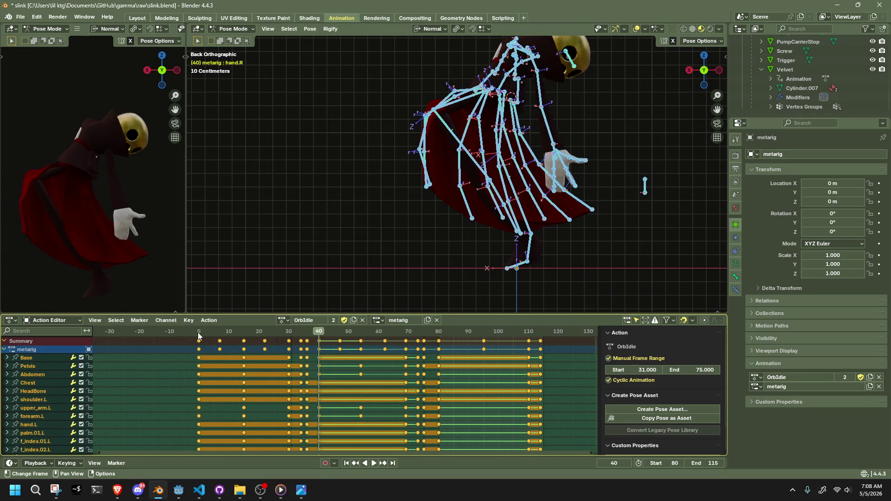
click(198, 333)
key(g)
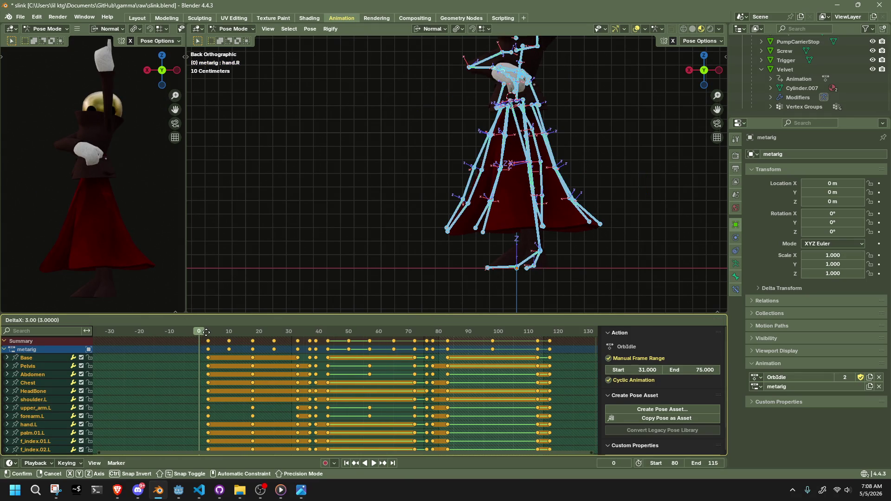
click(207, 333)
mouse_move(200, 333)
mouse_down()
mouse_move(186, 333)
mouse_move(199, 335)
mouse_up()
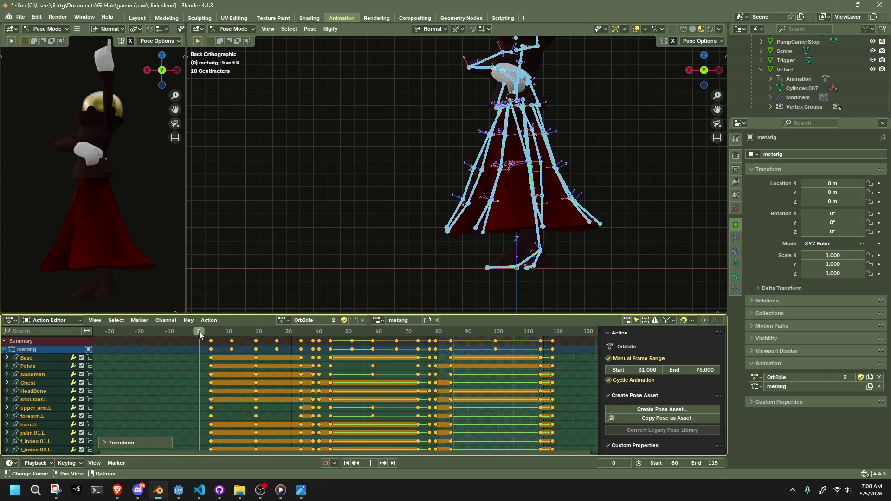
scroll(260, 380, up, 2)
scroll(260, 379, left, 3)
Select the frame-38 key column and move it back to frame 0
click(260, 380)
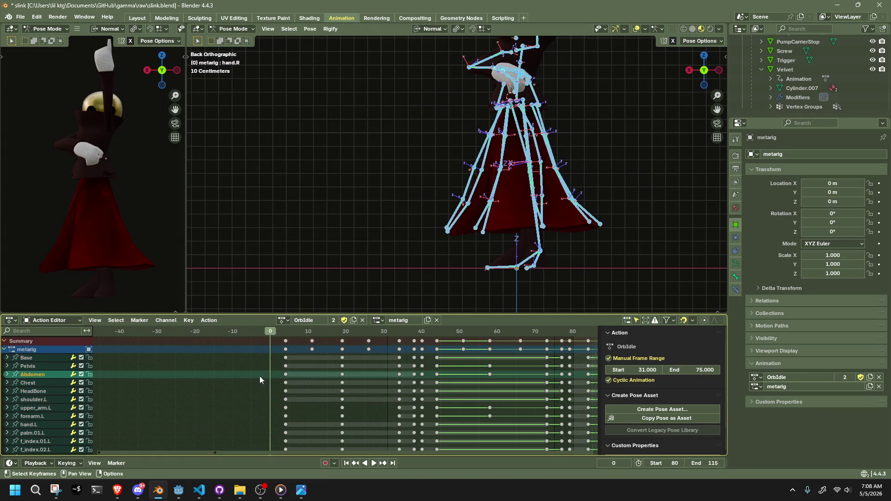
alt+click(279, 337)
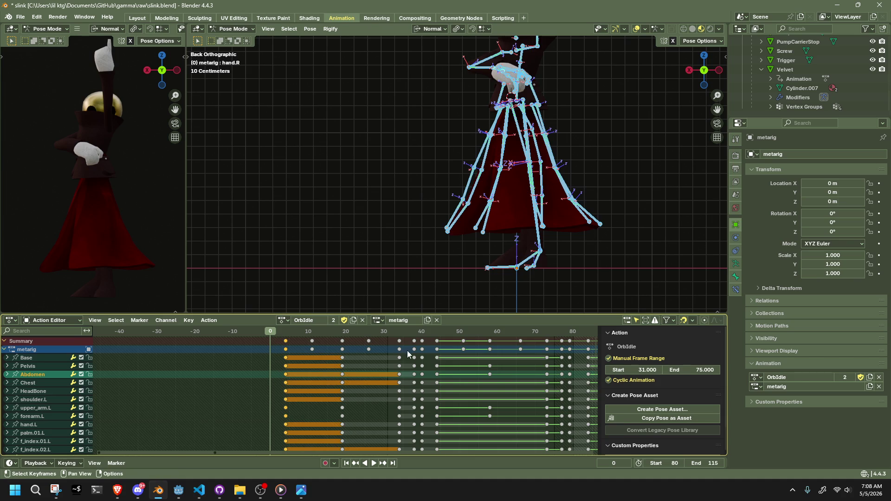
alt+click(393, 340)
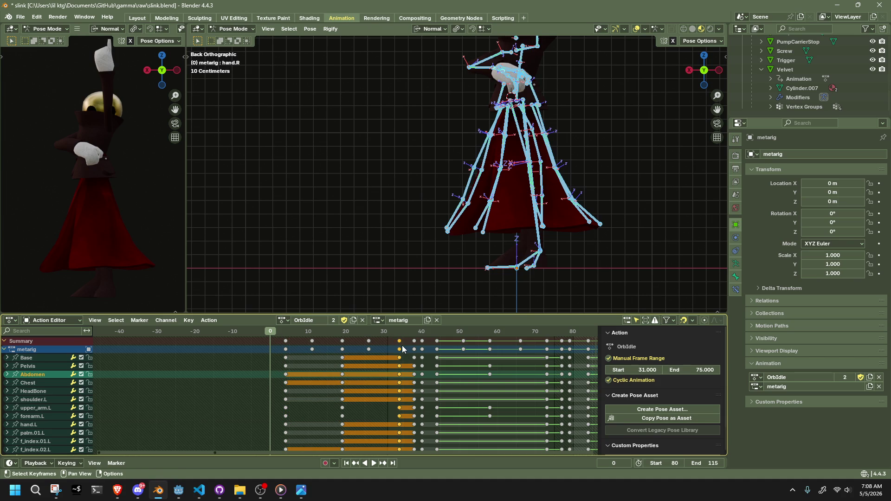
drag(363, 330, 414, 328)
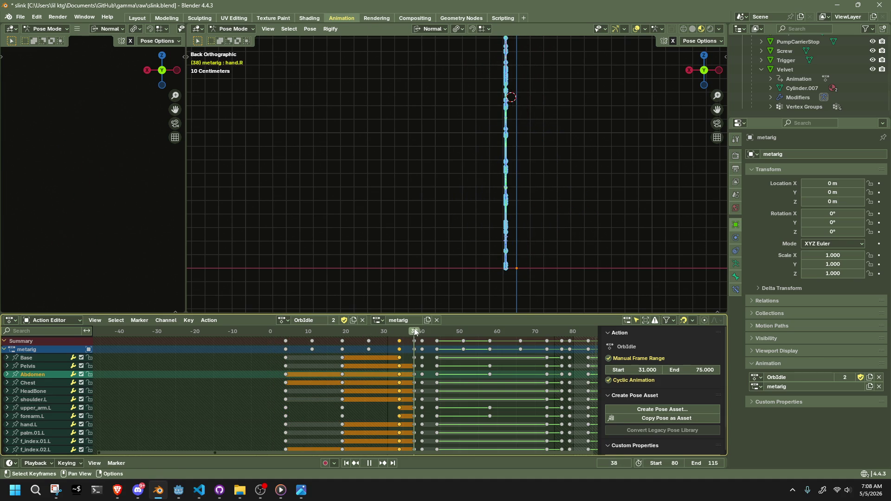
drag(415, 358, 405, 334)
key(Escape)
alt+click(413, 357)
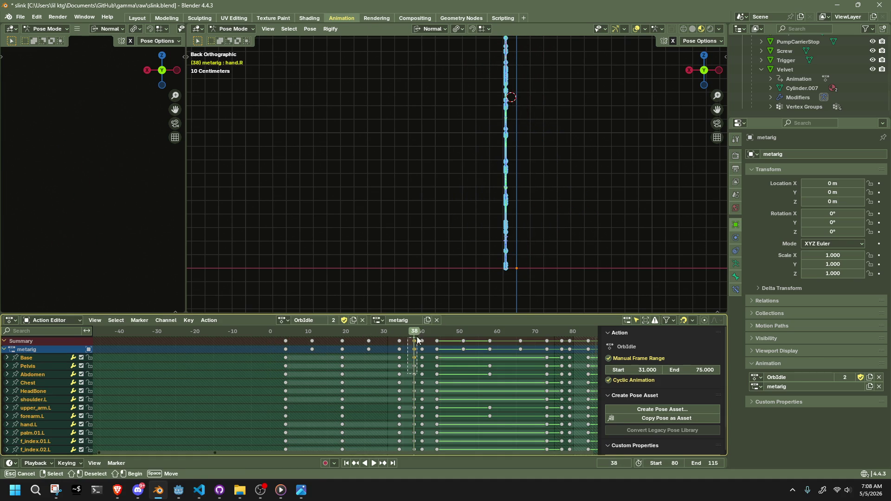
key(g)
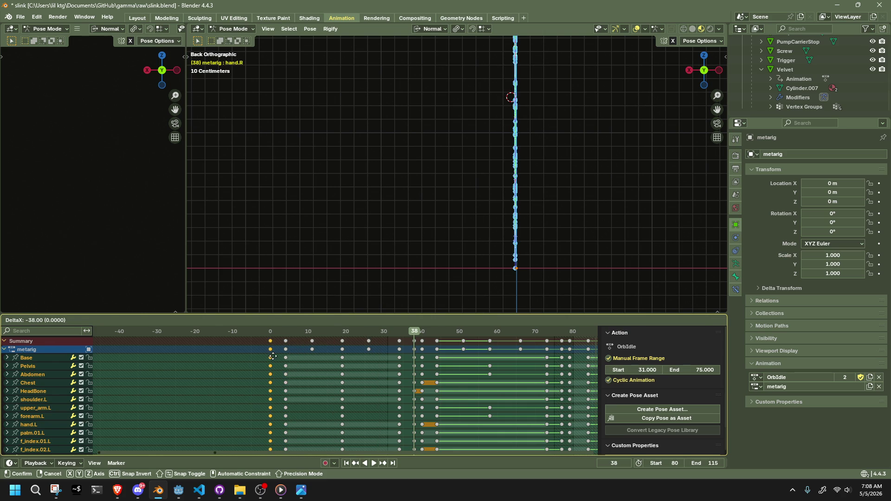
click(273, 357)
click(263, 336)
scroll(412, 370, down, 3)
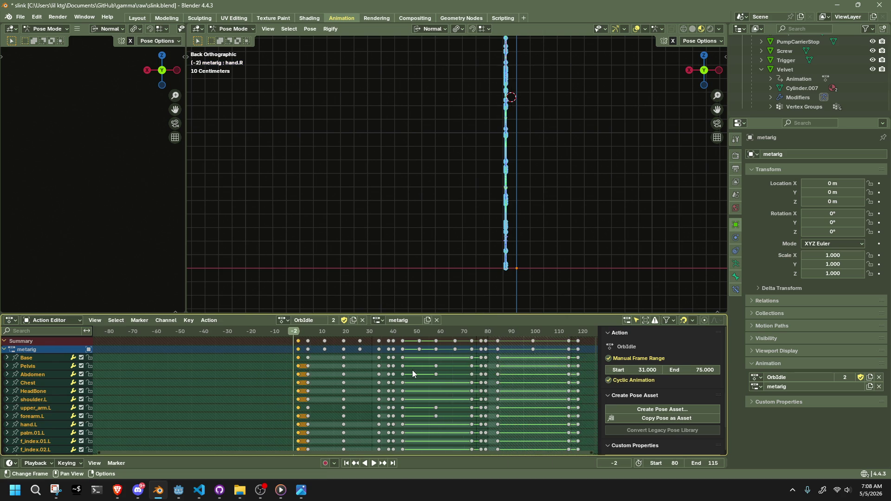
scroll(412, 370, down, 2)
Set the scene start to 0 and the OrbIdle range to 0–115, then play from frame 0
key(Return)
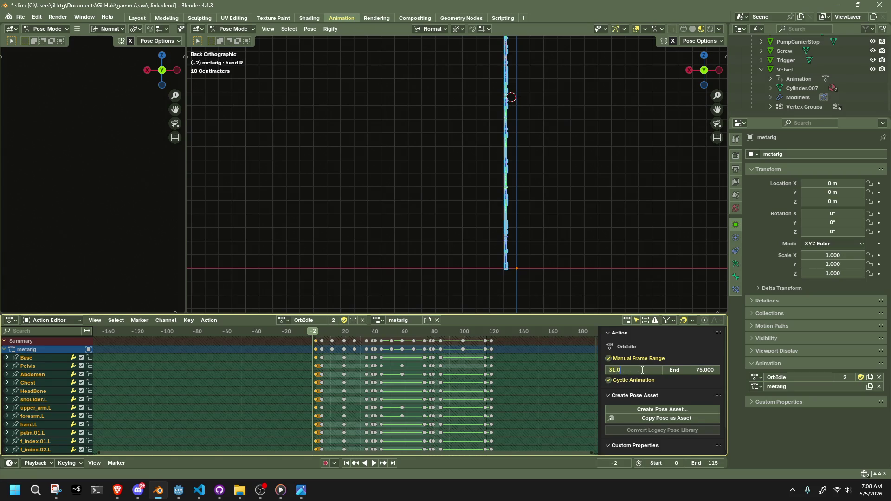
text(0)
key(Return)
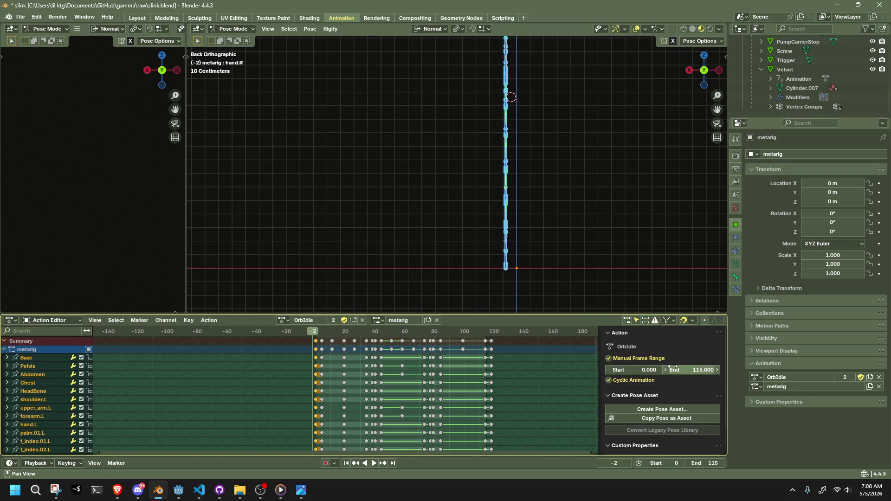
click(316, 331)
key(space)
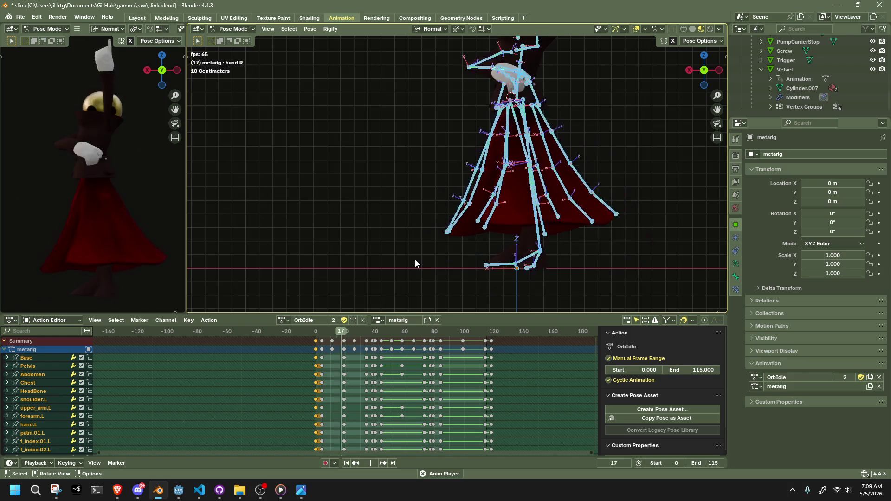
Select the keys after frame 84 and try snapping them, then undo the snap
mouse_move(422, 177)
mouse_down()
mouse_move(375, 187)
mouse_move(266, 184)
mouse_move(279, 182)
mouse_up()
key(Escape)
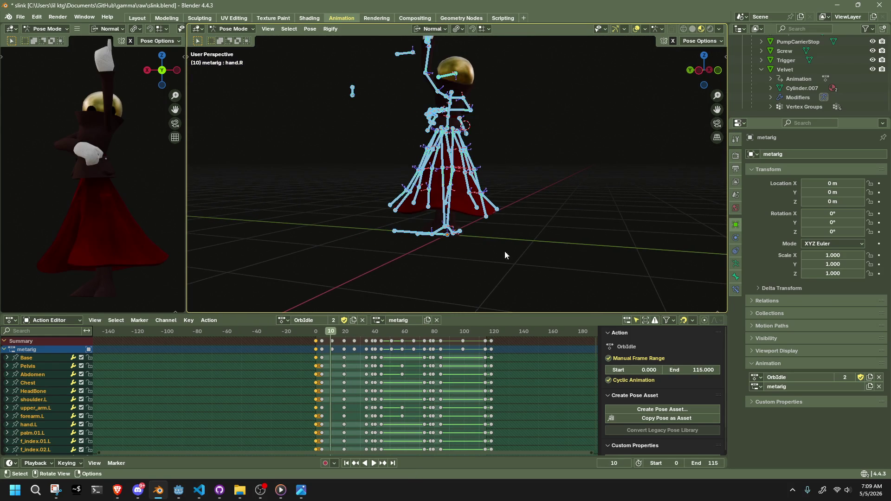
scroll(460, 348, up, 2)
drag(488, 337, 486, 335)
ctrl+click(491, 374)
scroll(525, 384, up, 1)
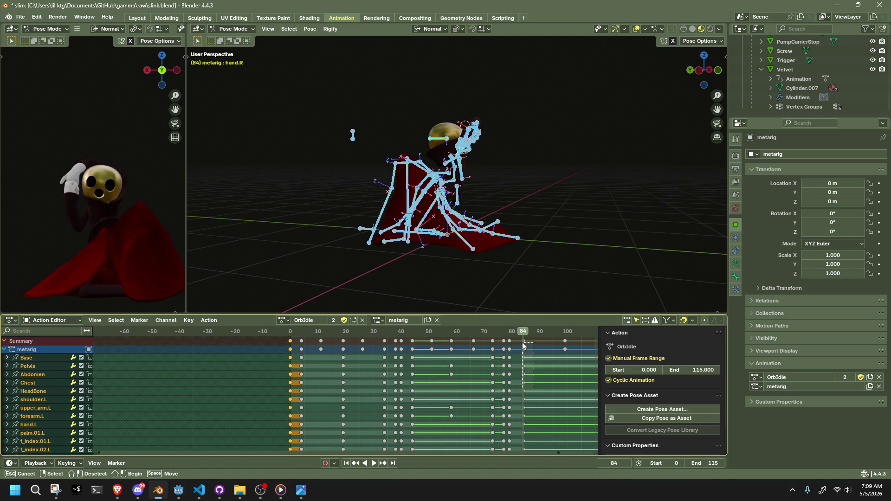
key(g)
click(453, 341)
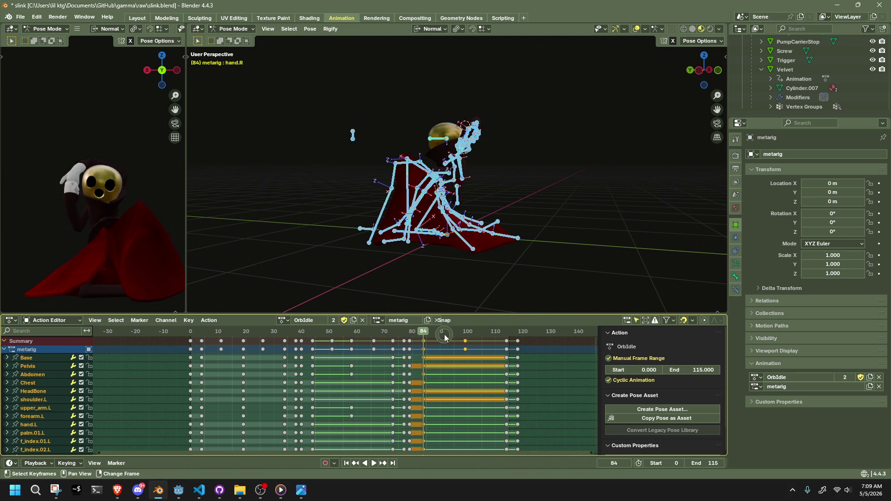
key(shift+s)
click(472, 335)
key(ctrl+z)
key(ctrl+z)
Rescale the selected keys' timing to fit between frames 84 and 114
drag(468, 334, 506, 331)
key(s)
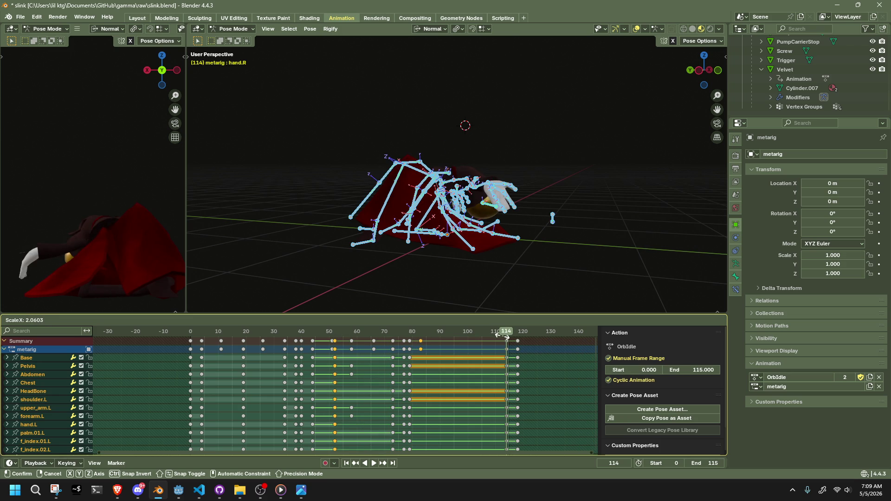
click(506, 339)
key(s)
scroll(460, 358, up, 1)
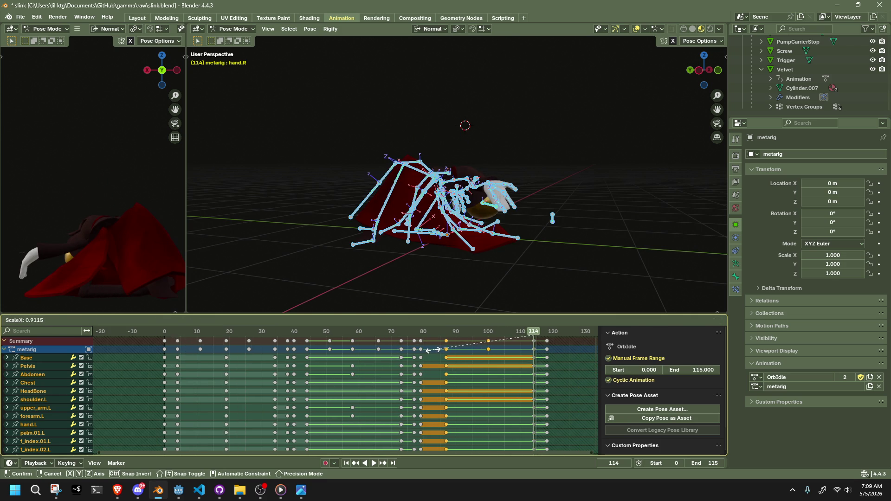
click(427, 352)
key(s)
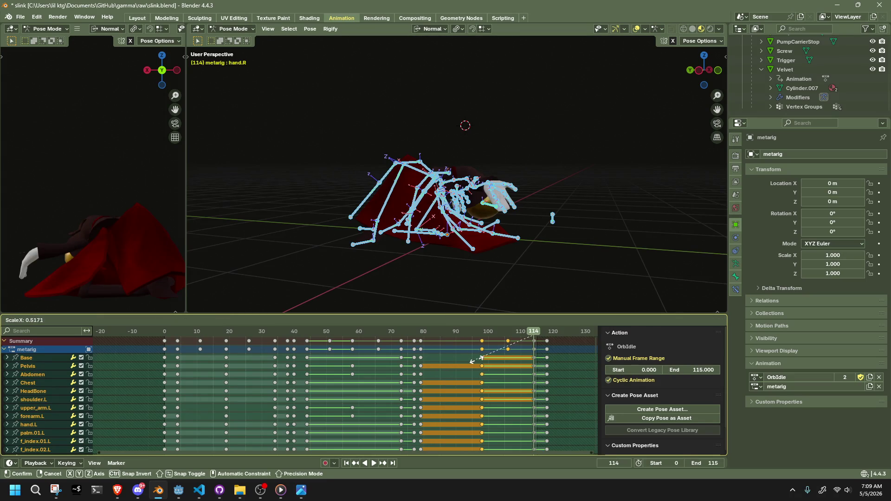
click(474, 360)
click(481, 335)
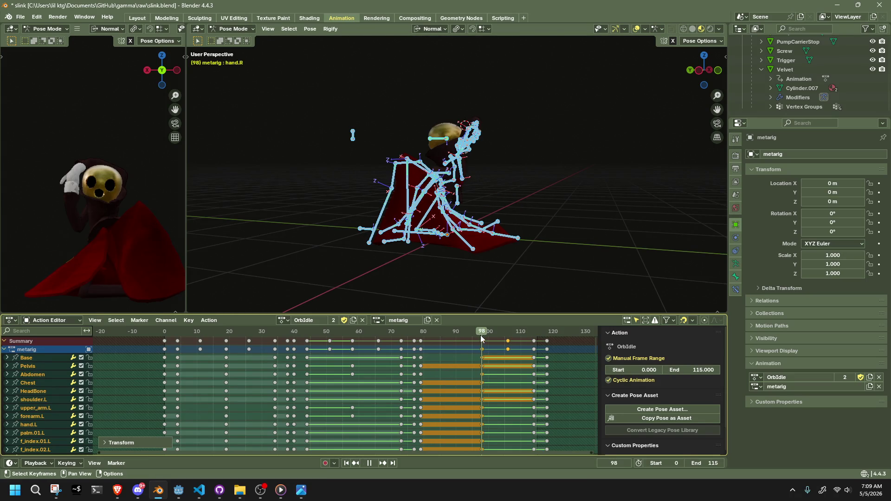
key(s)
click(483, 354)
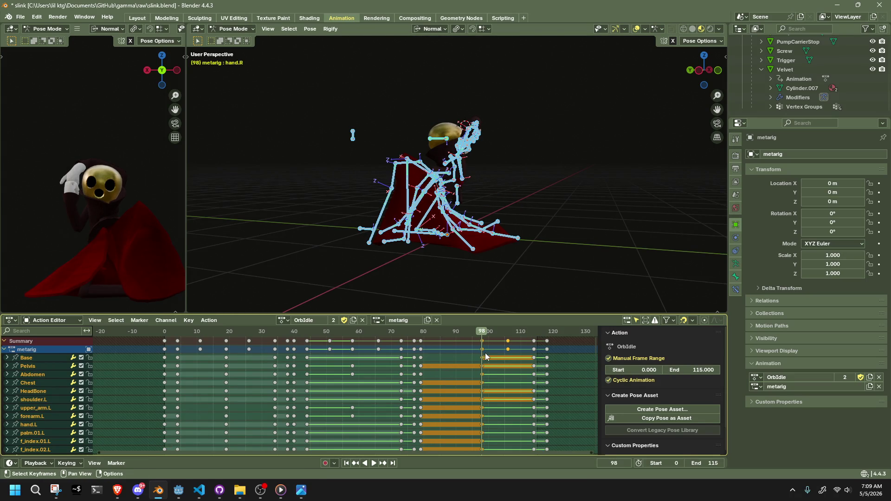
Nudge the keys one, then two frames earlier, and reposition the key near frame 104
key(g)
click(483, 357)
key(space)
click(475, 335)
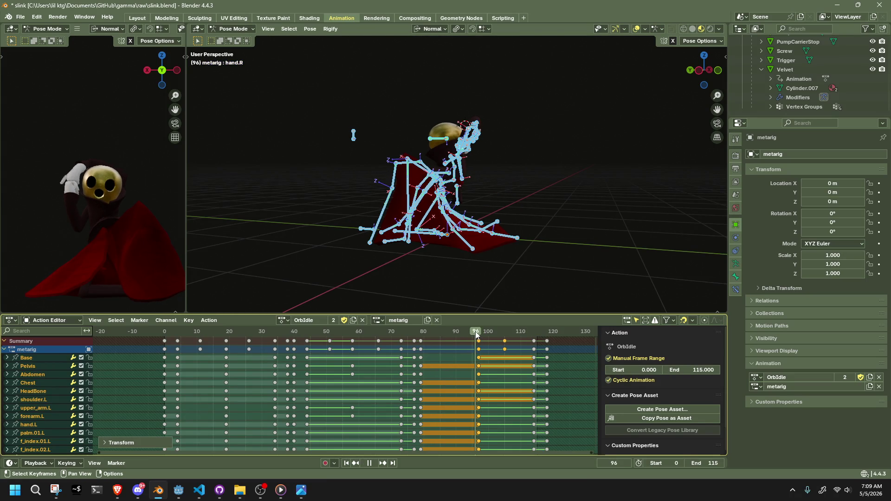
key(space)
key(g)
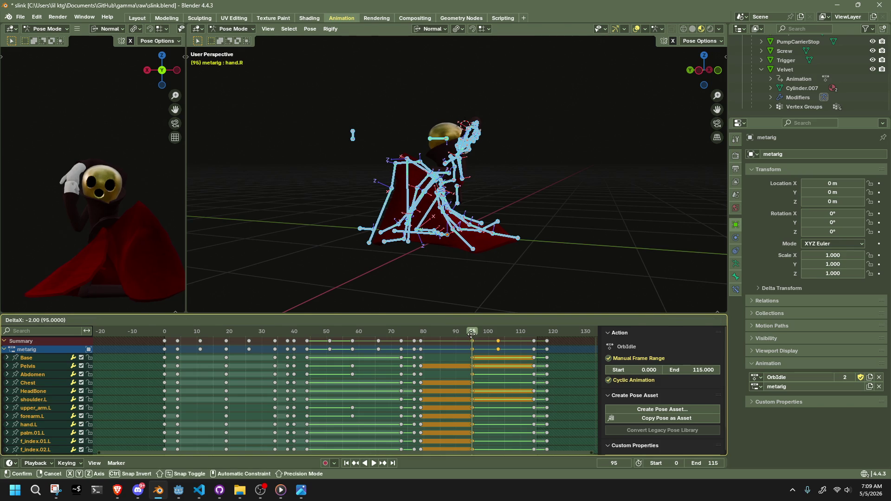
click(486, 350)
click(498, 349)
key(g)
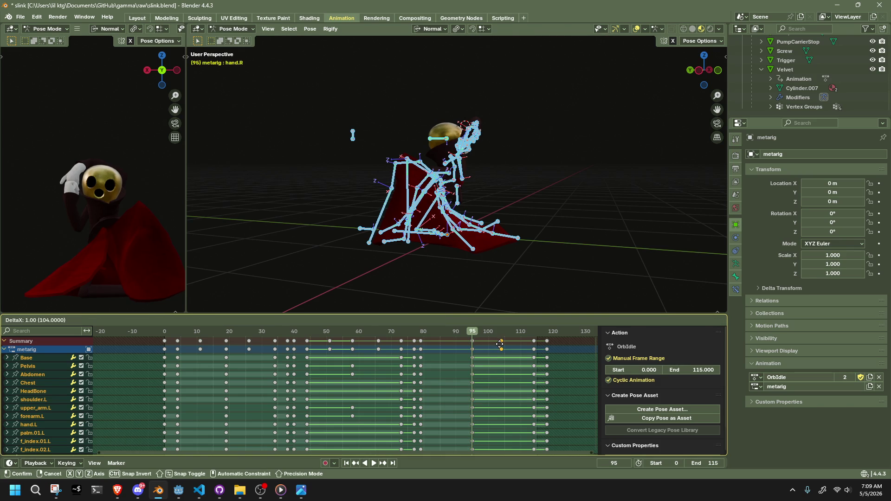
click(502, 346)
Move the frame-96 keys back to frame 84, then select the frame-100 summary keys
key(space)
mouse_move(472, 332)
mouse_down()
mouse_move(425, 334)
mouse_move(438, 335)
mouse_up()
key(space)
drag(486, 384, 462, 335)
key(g)
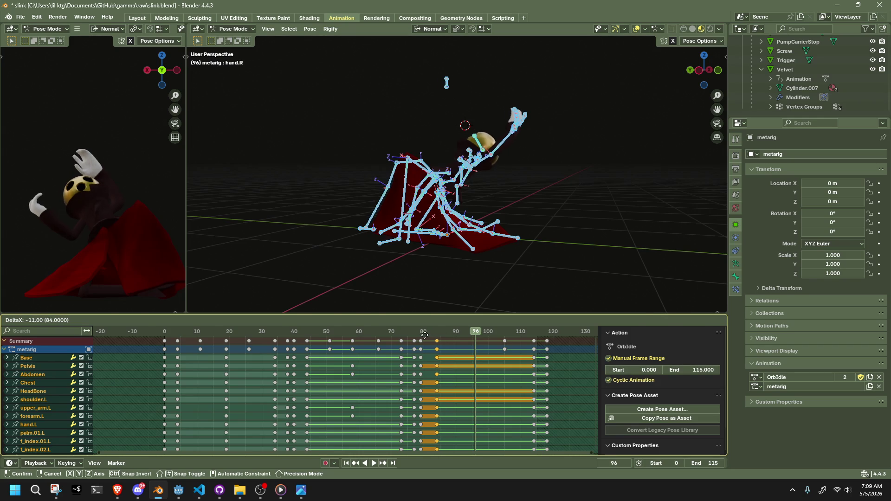
click(424, 339)
key(ctrl+z)
key(ctrl+z)
key(ctrl+z)
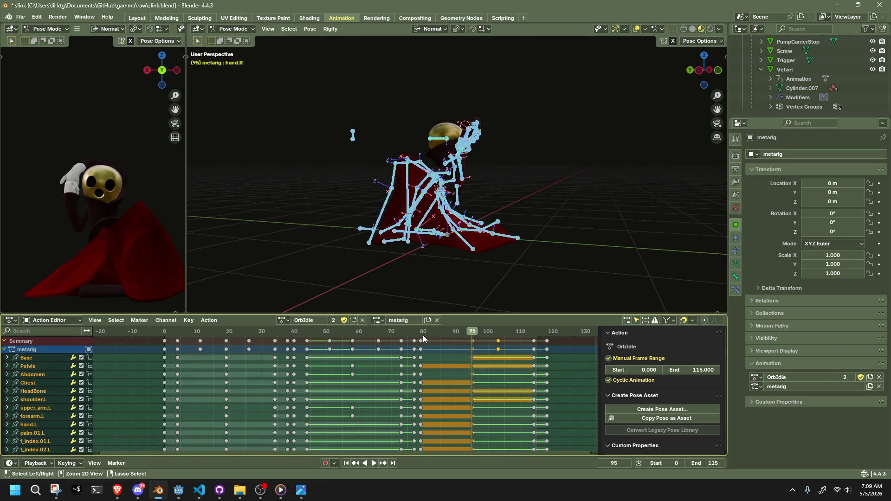
key(ctrl+shift+z)
key(ctrl+shift+z)
key(ctrl+shift+z)
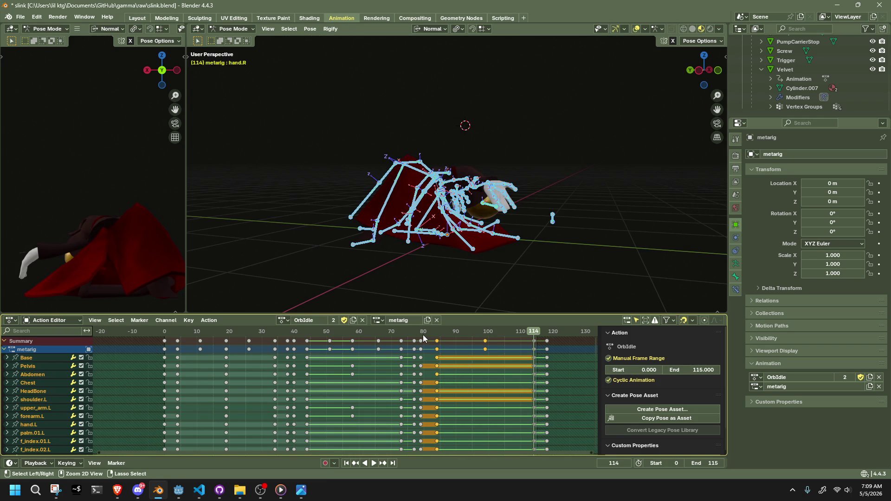
click(485, 341)
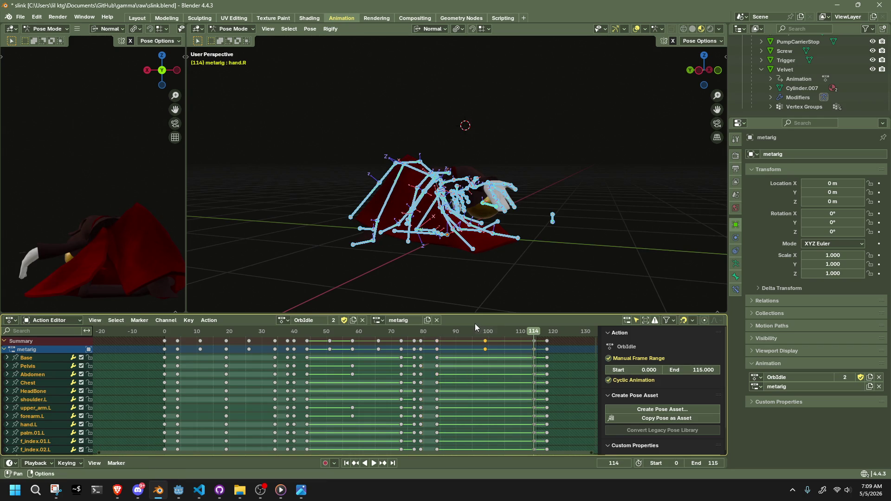
Move the frame-100 keys to frame 105 and duplicate the frame-84 keys near frame 97
key(g)
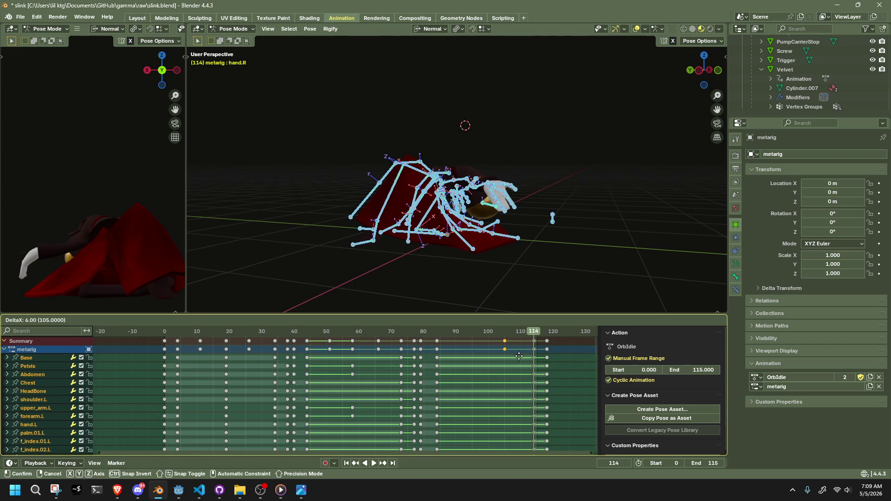
click(518, 356)
drag(480, 384, 435, 337)
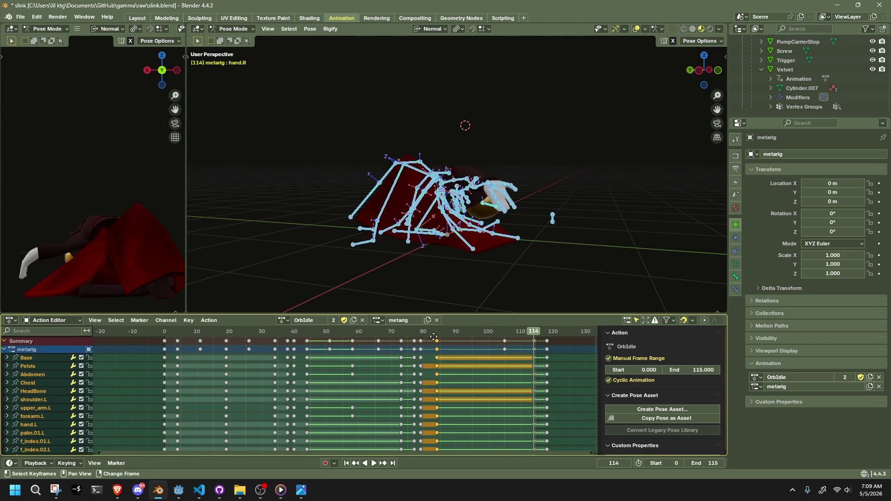
key(shift+d)
click(479, 357)
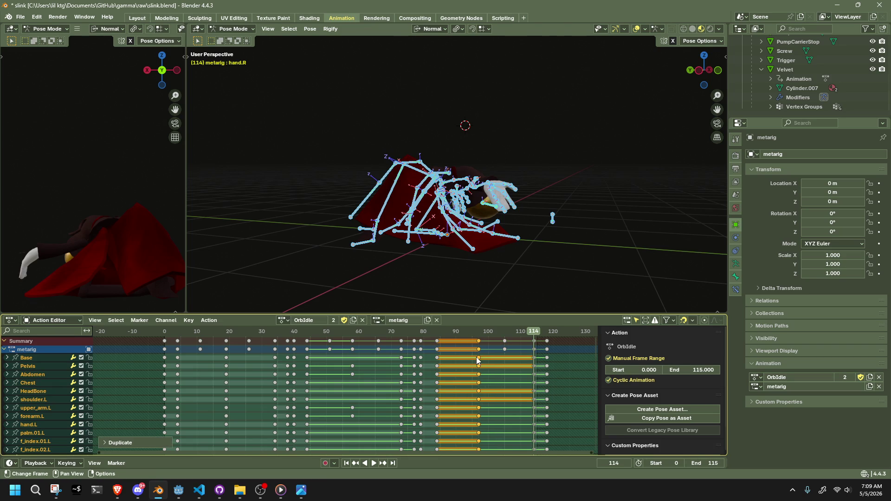
Shift the duplicated keys to frame 95, play it back, then undo the duplicate
click(476, 333)
key(space)
key(g)
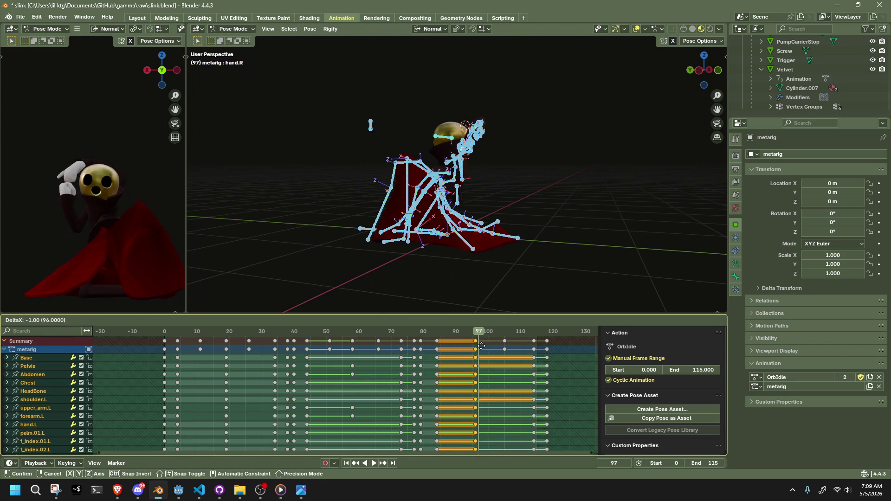
click(478, 346)
click(444, 336)
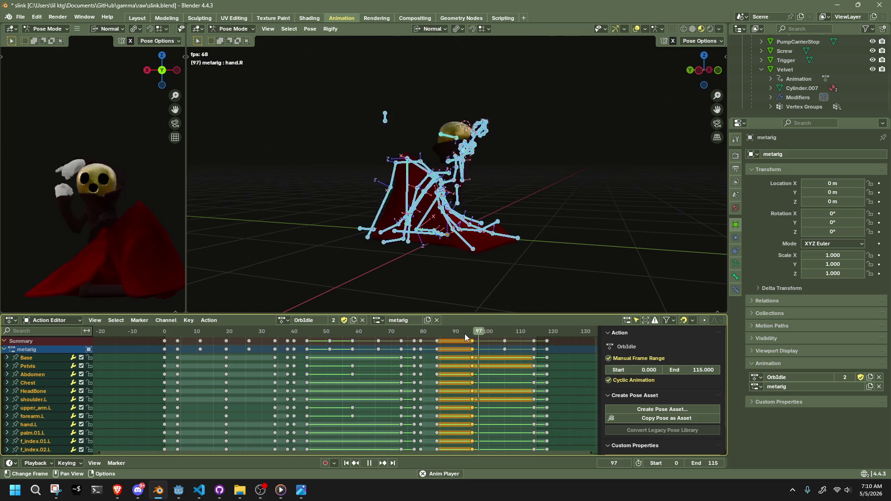
key(space)
key(ctrl+z)
key(ctrl+z)
key(ctrl+z)
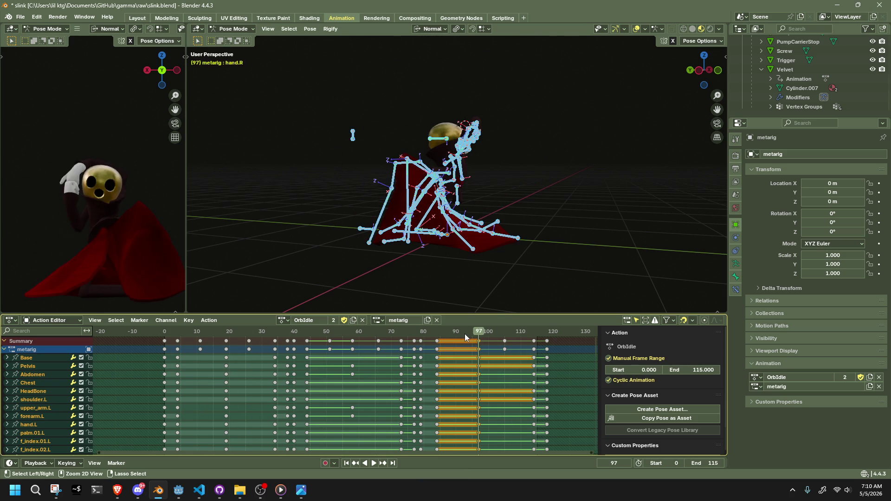
key(space)
mouse_move(464, 333)
mouse_down()
mouse_move(411, 335)
mouse_move(437, 341)
mouse_up()
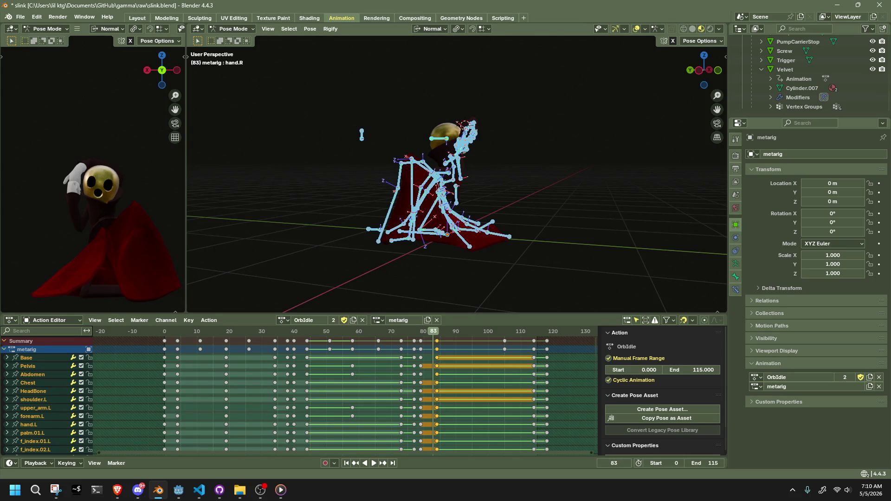
Switch from Blender to the Snipping Tool window
key(alt+Tab)
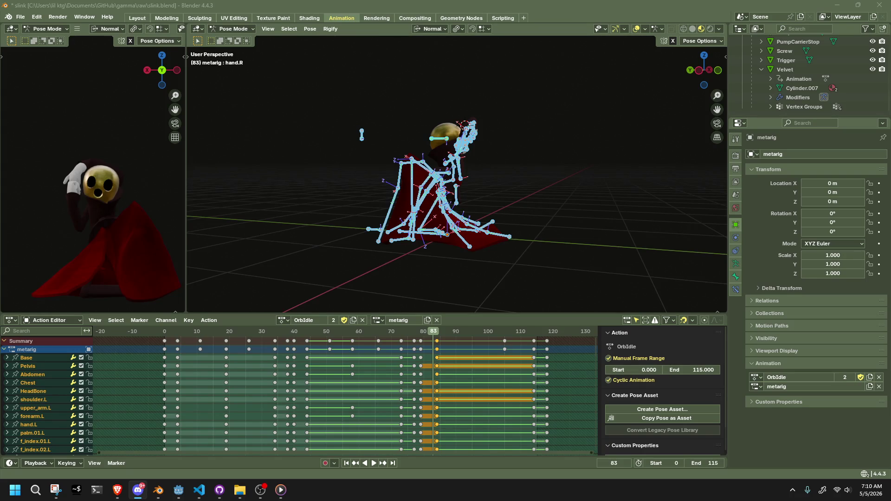
key(alt+Tab)
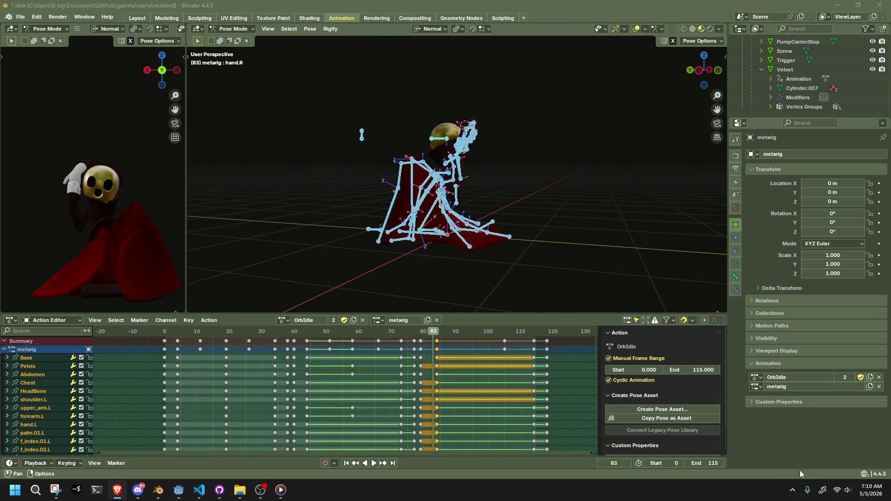
key(alt+Tab)
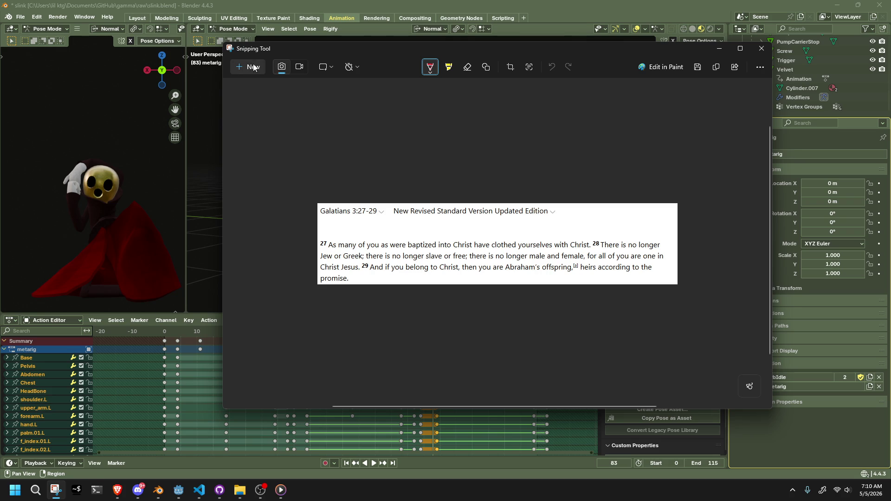
Start a new snip and move the Snipping Tool window to the screen centre
click(253, 67)
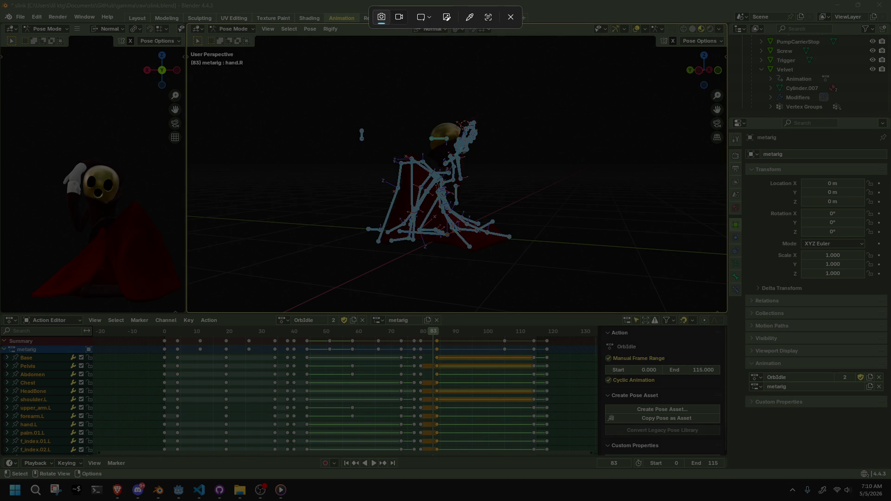
key(Escape)
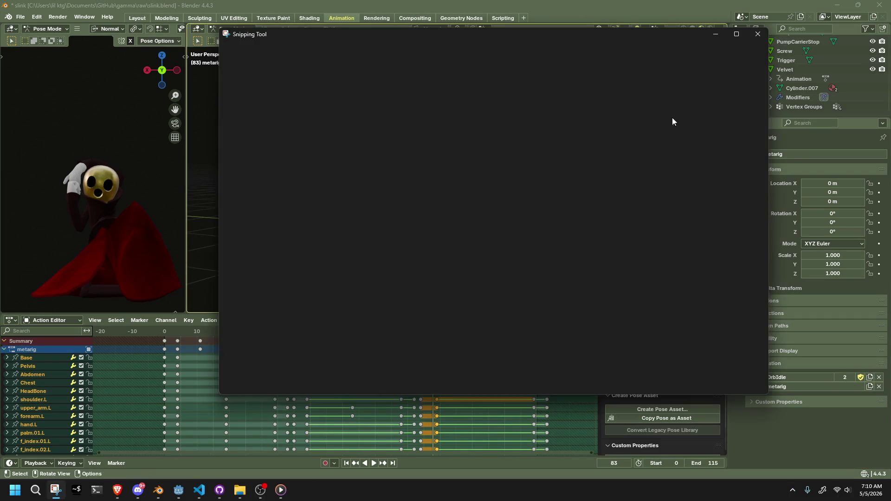
drag(435, 38, 890, 114)
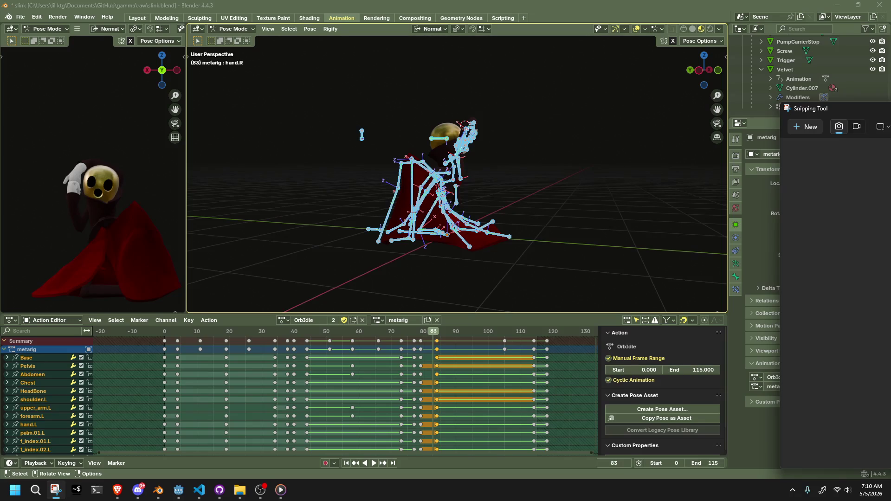
mouse_move(836, 108)
mouse_down()
mouse_move(673, 136)
mouse_move(383, 88)
mouse_up()
Undo the pen mark on the snip and close Snipping Tool
scroll(470, 255, up, 5)
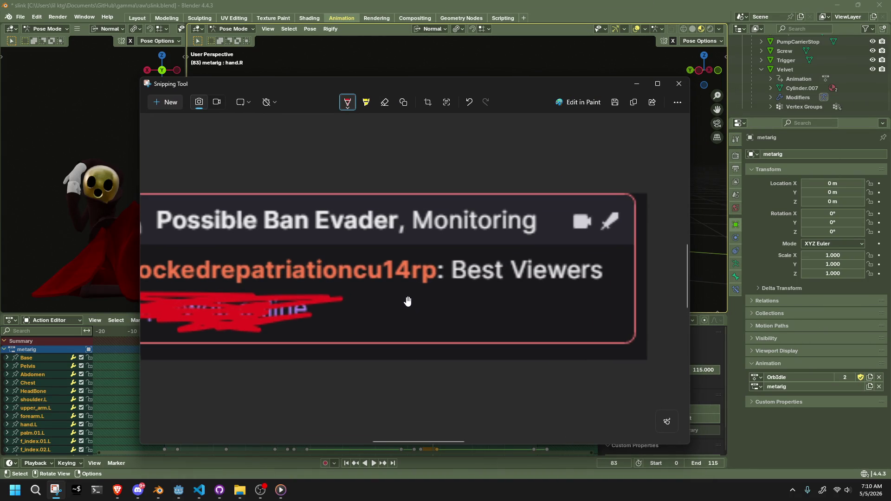
scroll(407, 301, down, 1)
key(ctrl+z)
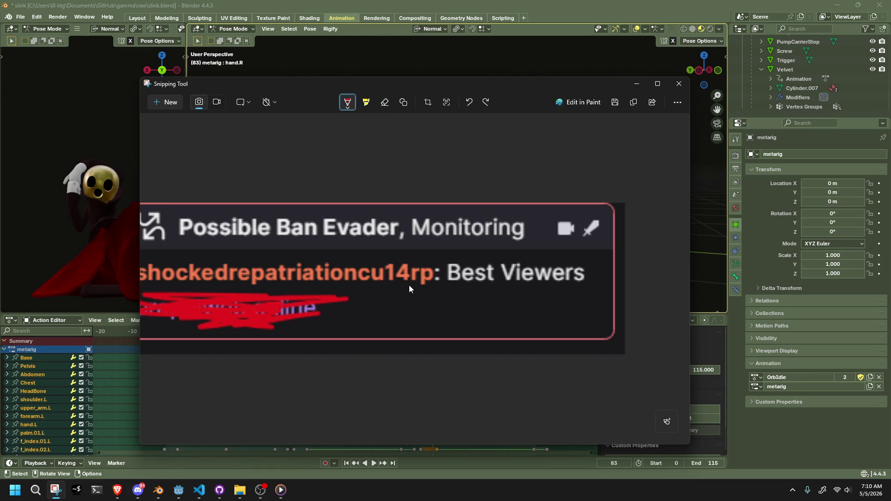
click(682, 88)
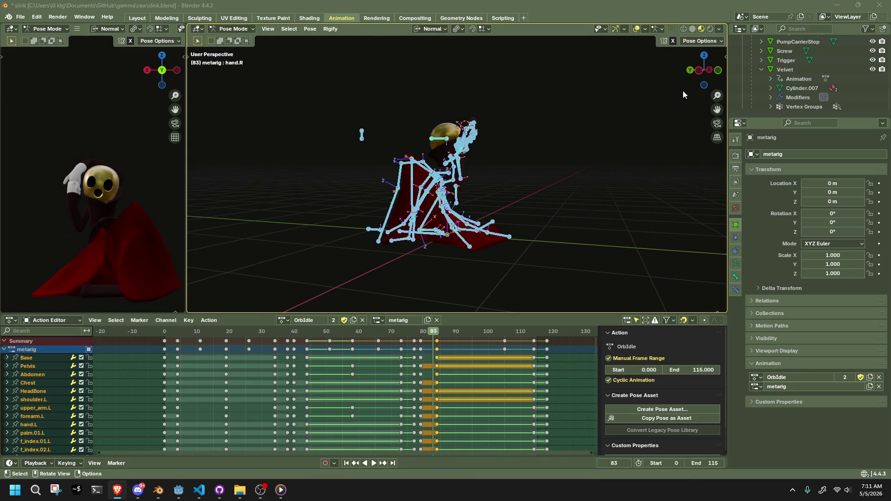
mouse_move(171, 335)
mouse_down()
mouse_move(252, 335)
mouse_move(164, 337)
mouse_up()
key(space)
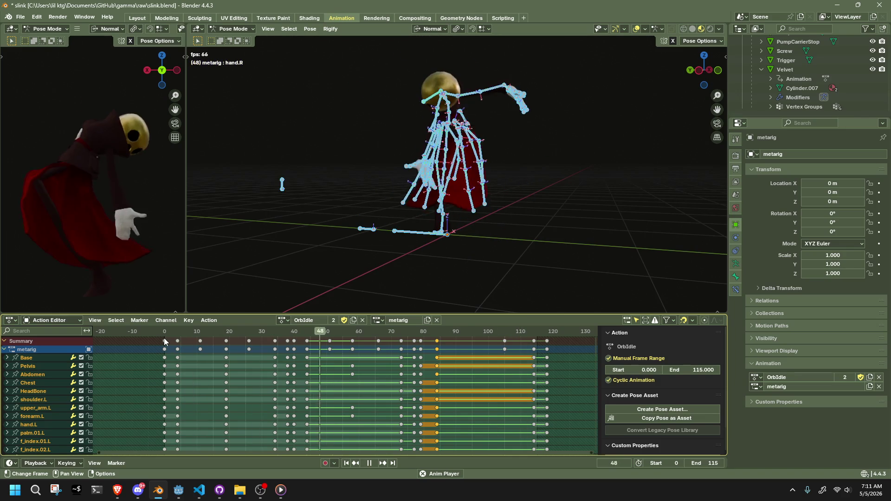
key(space)
mouse_move(436, 336)
mouse_down()
mouse_move(403, 336)
mouse_move(437, 336)
mouse_up()
alt+click(439, 341)
key(g)
Drop the copied keys at frame 95 and tilt the Chest and Abdomen bones about 9° on X
click(471, 348)
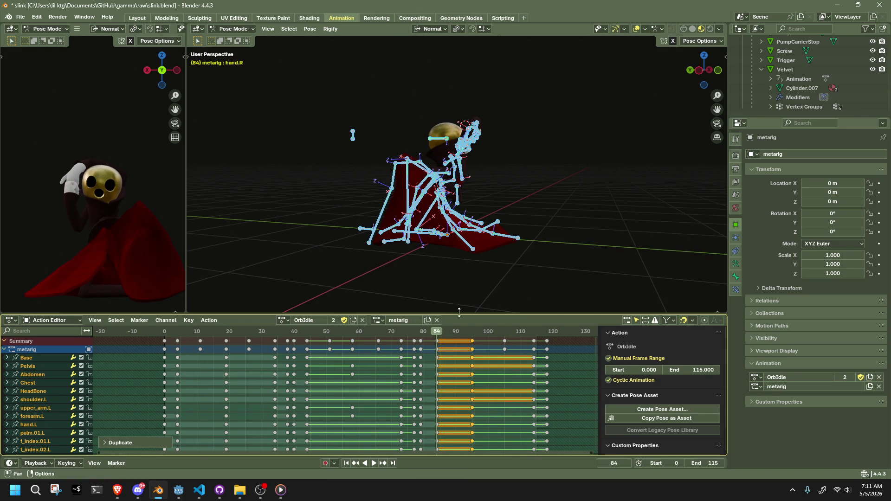
scroll(488, 194, up, 4)
scroll(562, 186, down, 4)
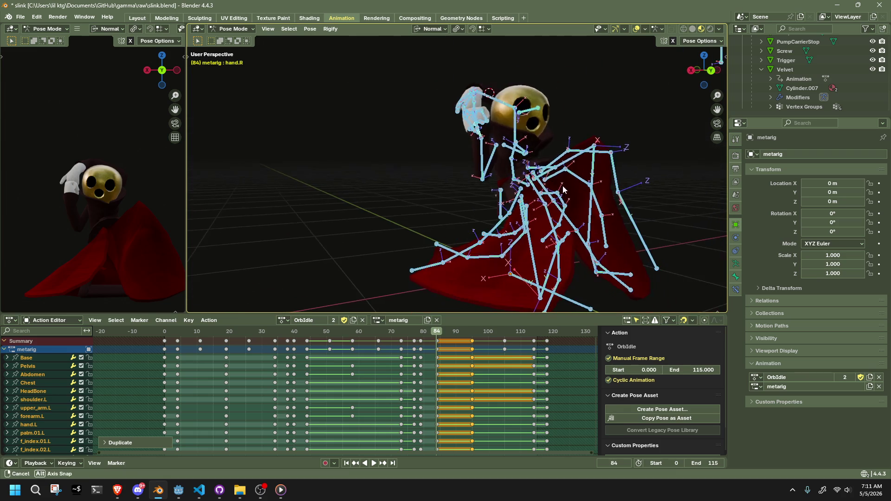
click(521, 147)
scroll(539, 155, up, 3)
shift+click(538, 155)
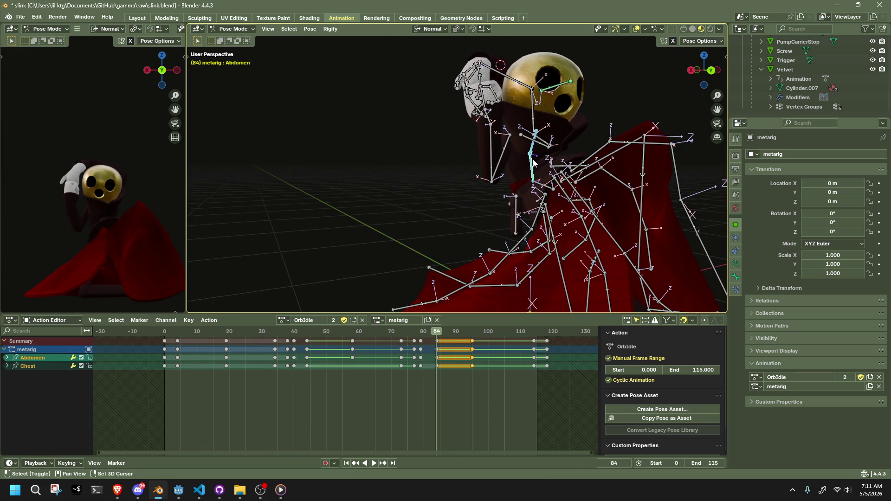
key(r)
key(x)
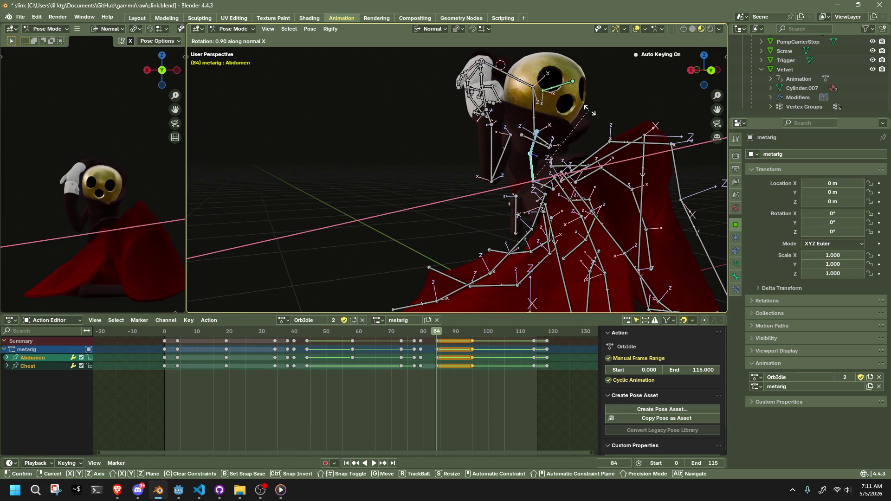
click(593, 128)
Lower the HeadLookAtBone target, then undo the bone tweaks, keeping the frame-95 keys, and play
scroll(592, 126, down, 5)
drag(537, 103, 587, 141)
key(g)
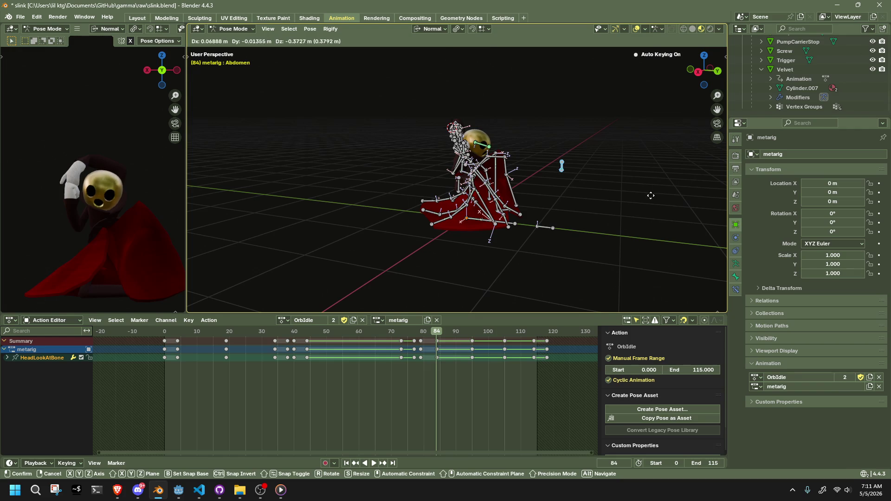
click(559, 227)
mouse_move(433, 331)
mouse_down()
mouse_move(396, 333)
mouse_move(475, 360)
mouse_move(436, 359)
mouse_up()
key(ctrl+z)
key(ctrl+z)
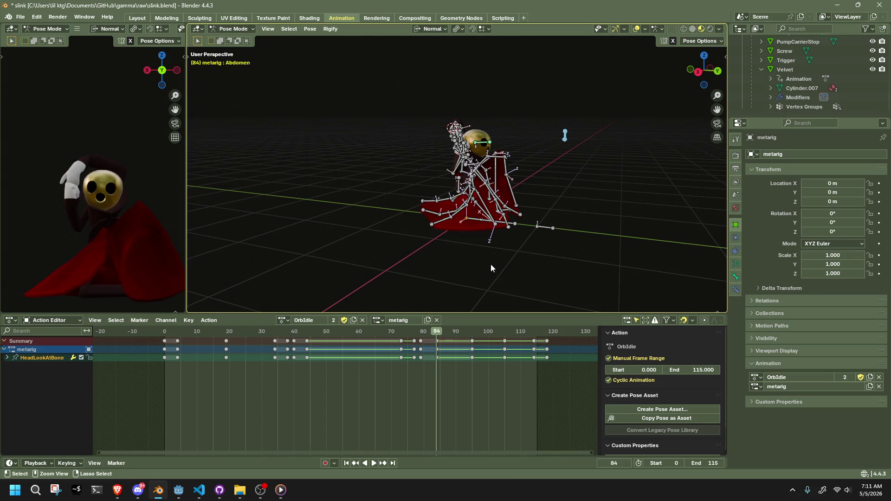
key(ctrl+z)
key(ctrl+z)
key(ctrl+z)
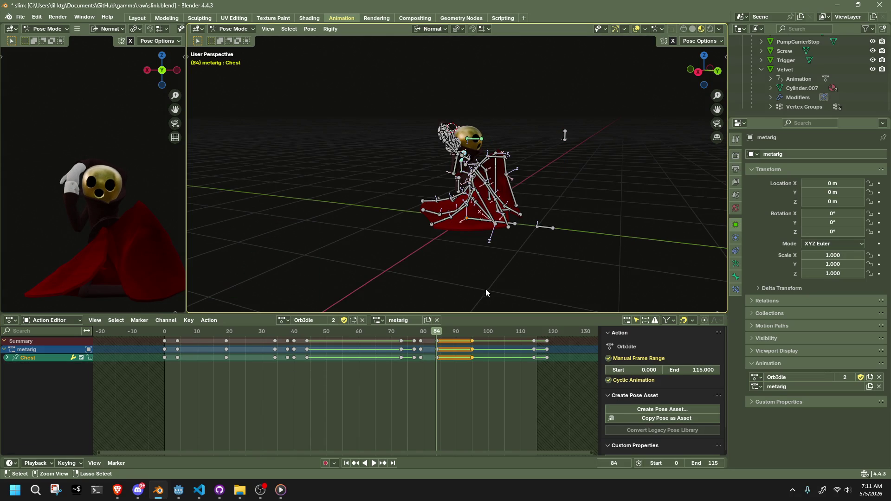
key(ctrl+shift+z)
key(ctrl+shift+z)
key(ctrl+shift+z)
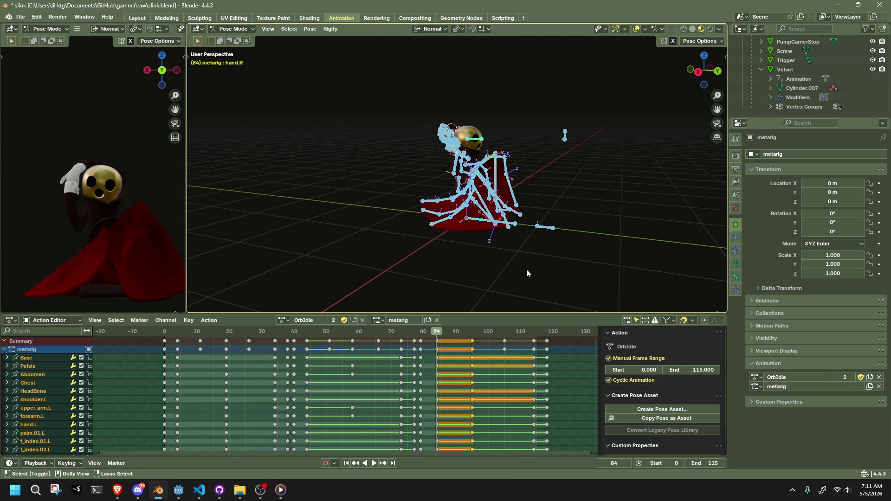
key(space)
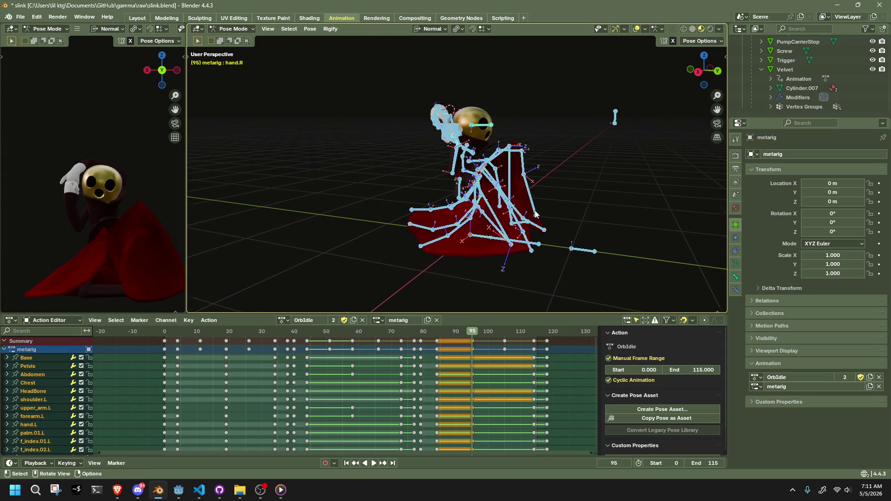
Stop playback at frame 95 and lower the head look-at target from a right-side view
key(ctrl+z)
click(698, 72)
key(g)
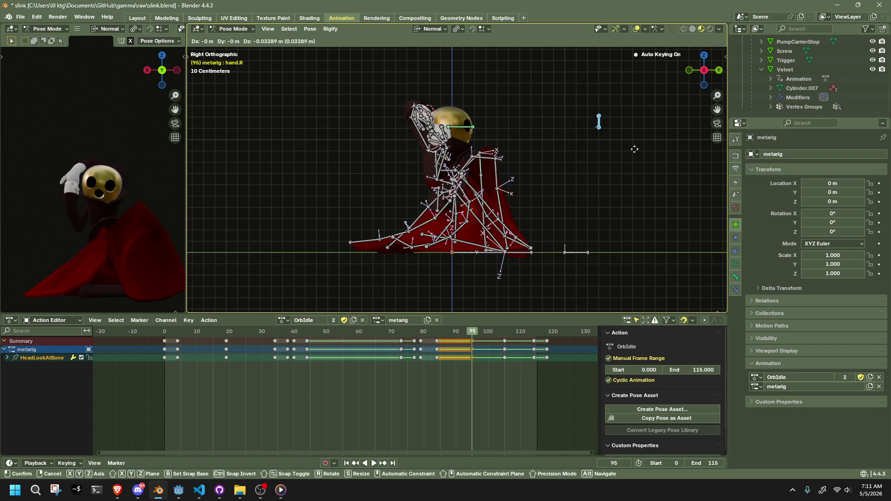
click(543, 174)
scroll(543, 174, up, 2)
Select the Chest bone and nudge it slightly from a side-on view
click(498, 137)
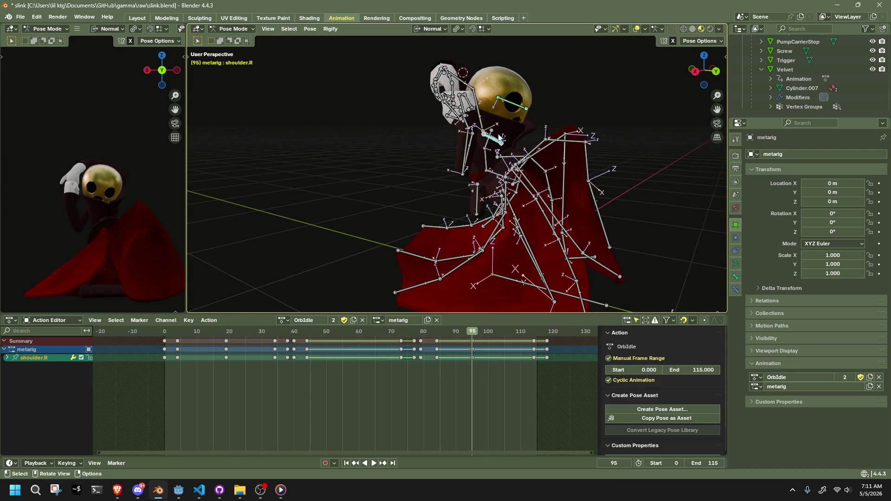
click(487, 148)
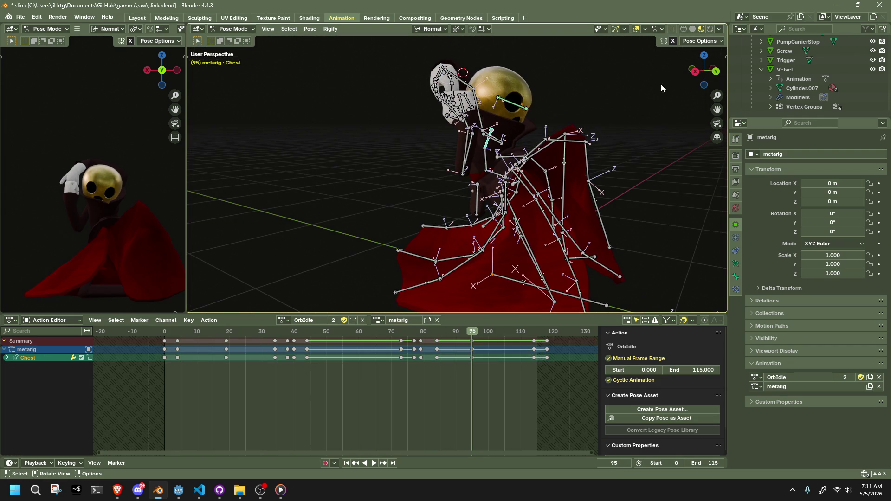
click(694, 71)
key(g)
click(599, 113)
mouse_move(600, 110)
mouse_down()
mouse_move(520, 126)
mouse_move(583, 132)
mouse_move(605, 131)
mouse_move(398, 99)
mouse_up()
Rotate the forearm.L bone about the X axis
click(346, 79)
key(r)
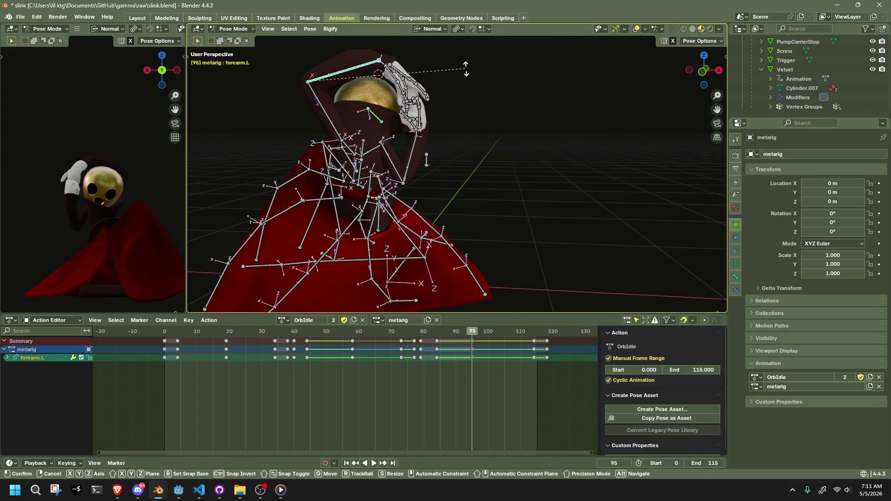
key(x)
click(469, 86)
Move forearm.R by -0.094, 0.041, -0.044 m, then scrub the timeline to review
mouse_move(468, 87)
mouse_down()
mouse_move(394, 146)
mouse_move(241, 149)
mouse_move(464, 167)
mouse_up()
click(480, 176)
key(g)
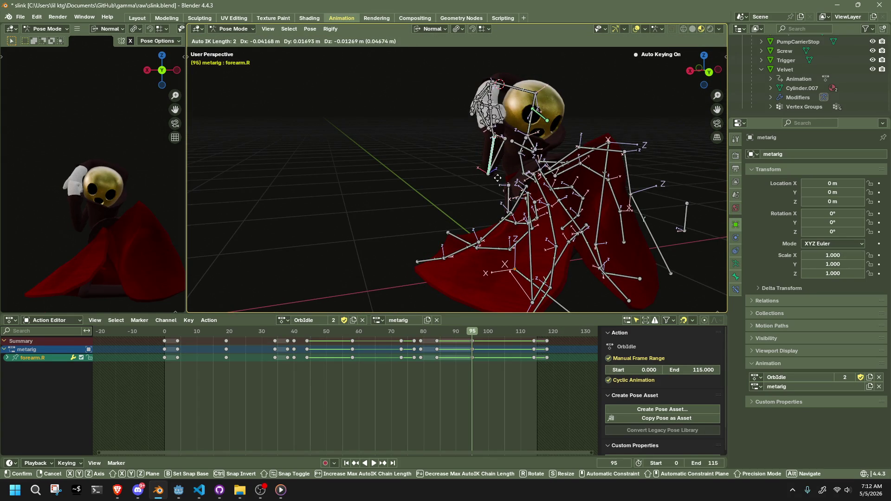
key(Return)
key(space)
mouse_move(408, 336)
mouse_down()
mouse_move(533, 381)
mouse_move(469, 372)
mouse_up()
mouse_move(506, 168)
mouse_down()
mouse_move(468, 166)
mouse_move(446, 223)
mouse_up()
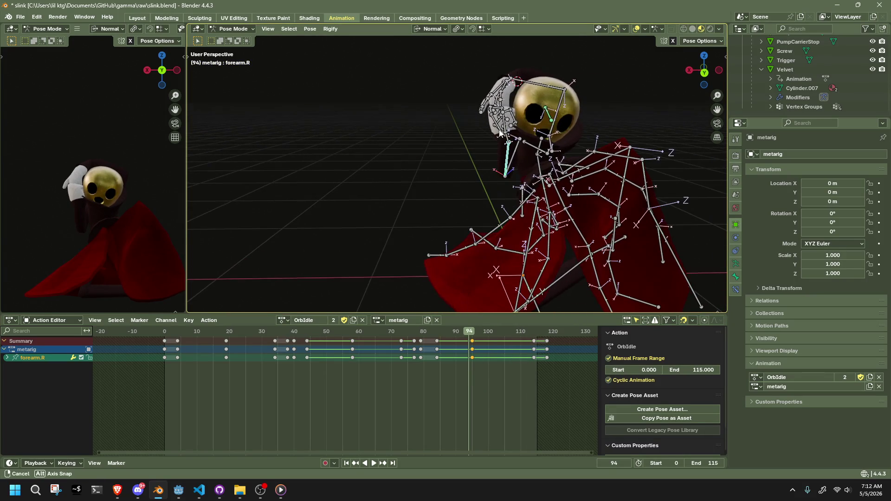
Play and stop OrbIdle from frame 94, then jump to frame 114
drag(432, 328, 457, 330)
key(space)
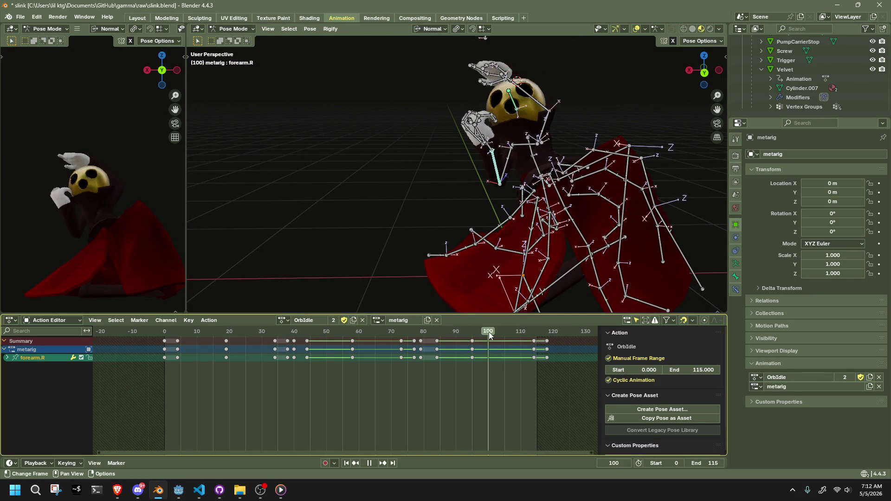
key(space)
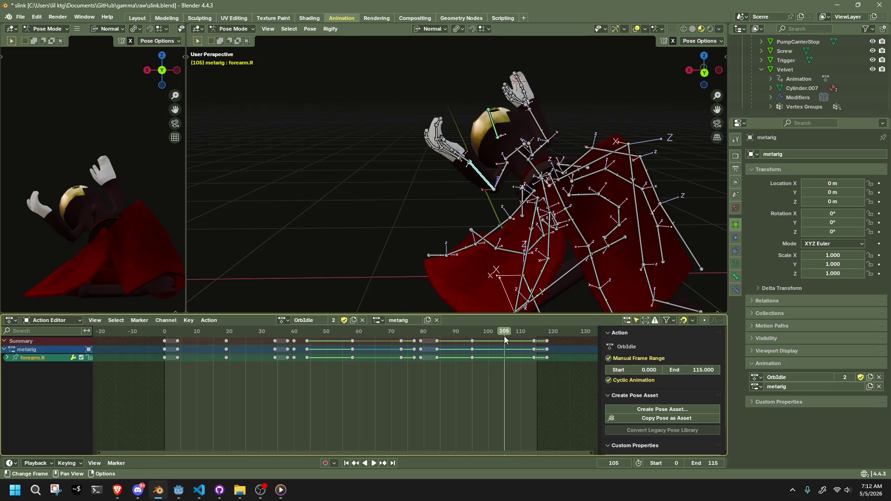
key(space)
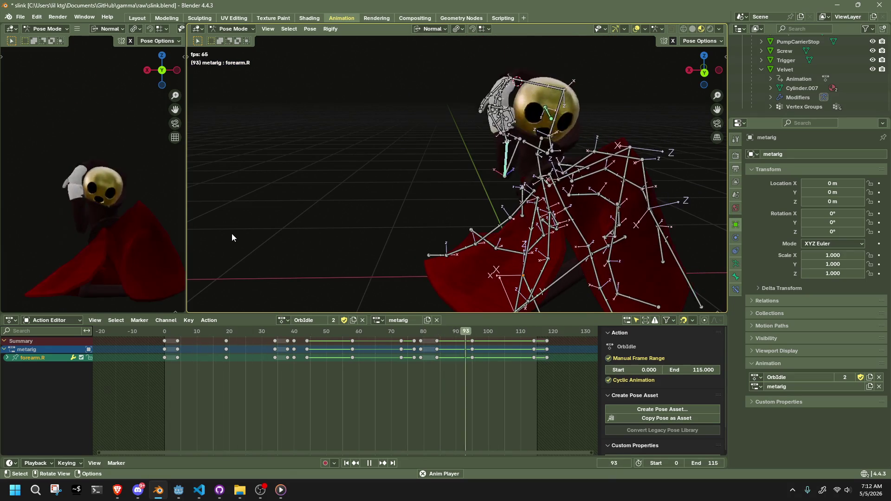
key(Escape)
click(534, 333)
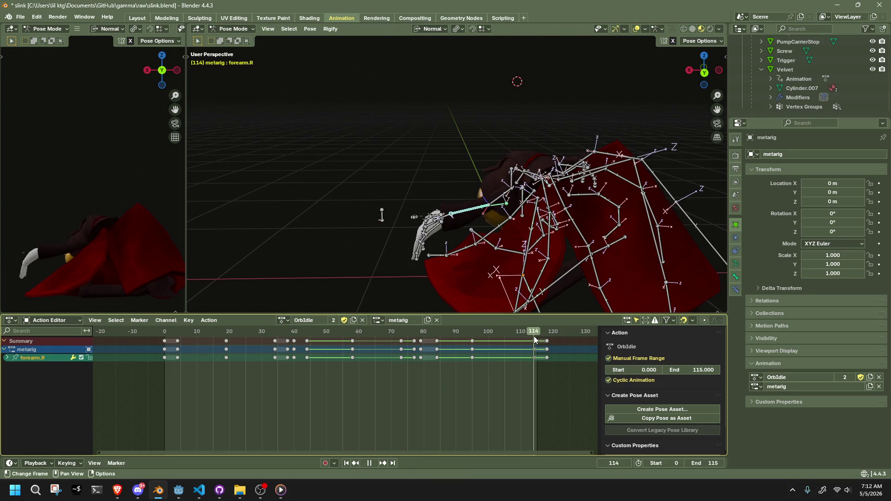
scroll(457, 190, up, 2)
Pull the Chest to raise the hand and head, then shift the HeadLookAtBone target
mouse_move(453, 180)
mouse_down()
mouse_move(440, 149)
mouse_move(441, 95)
mouse_move(446, 119)
mouse_move(460, 110)
mouse_move(465, 125)
mouse_move(531, 134)
mouse_move(414, 154)
mouse_up()
click(361, 194)
drag(361, 194, 418, 158)
key(g)
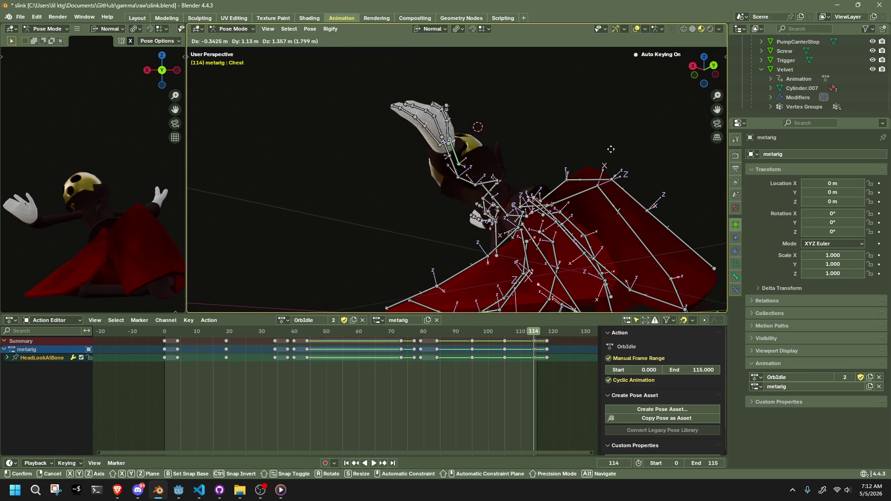
click(611, 149)
Snap HeadLookAtBone to the 3D cursor and move it along Y above the head
click(529, 108)
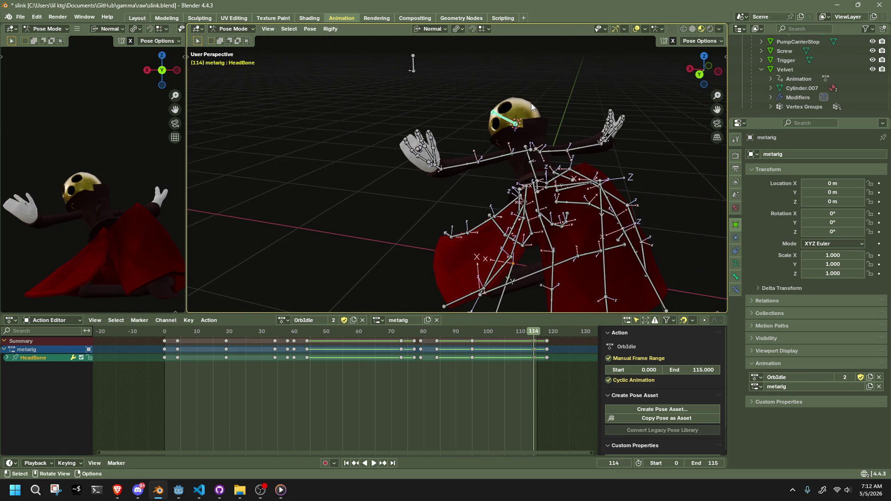
click(410, 68)
key(shift+s)
click(410, 68)
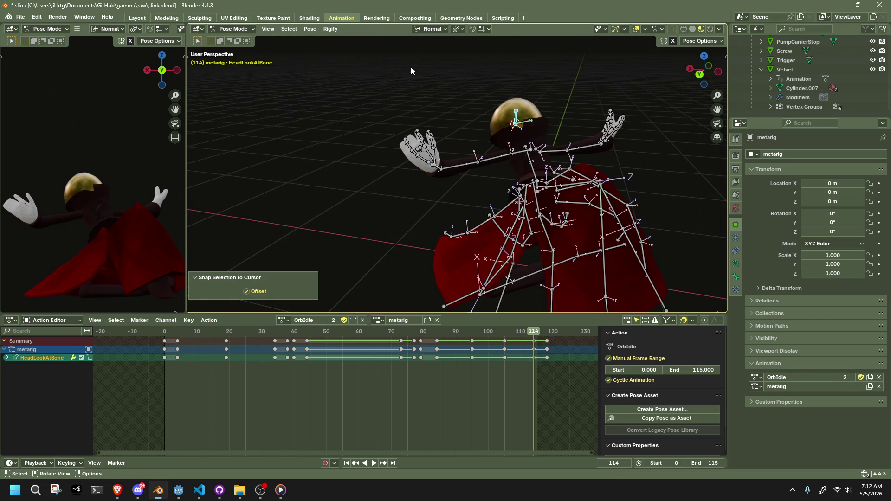
key(g)
key(z)
click(463, 63)
key(ctrl+z)
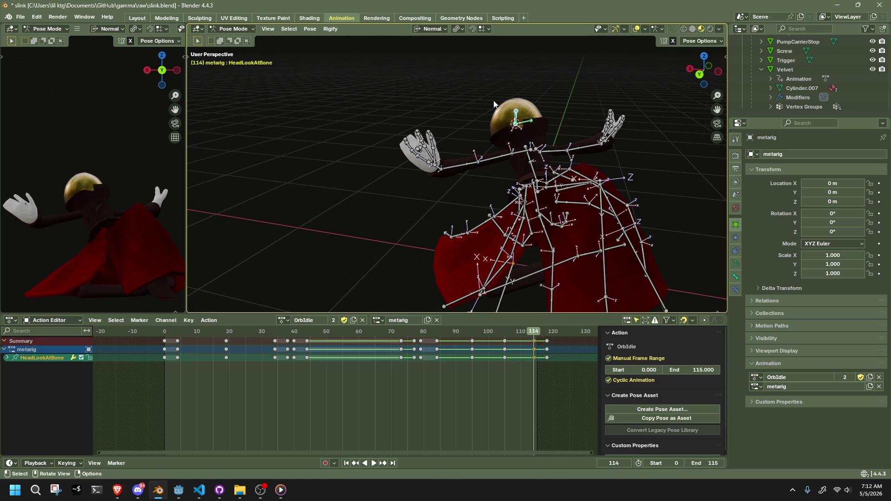
key(g)
key(y)
click(439, 190)
mouse_move(438, 190)
mouse_down()
mouse_move(586, 127)
mouse_move(603, 76)
mouse_move(499, 172)
mouse_move(466, 185)
mouse_move(447, 163)
mouse_up()
Raise forearm.R and forearm.L (0.1435, 0.002, 0.299 m), then play back the action
click(446, 163)
key(g)
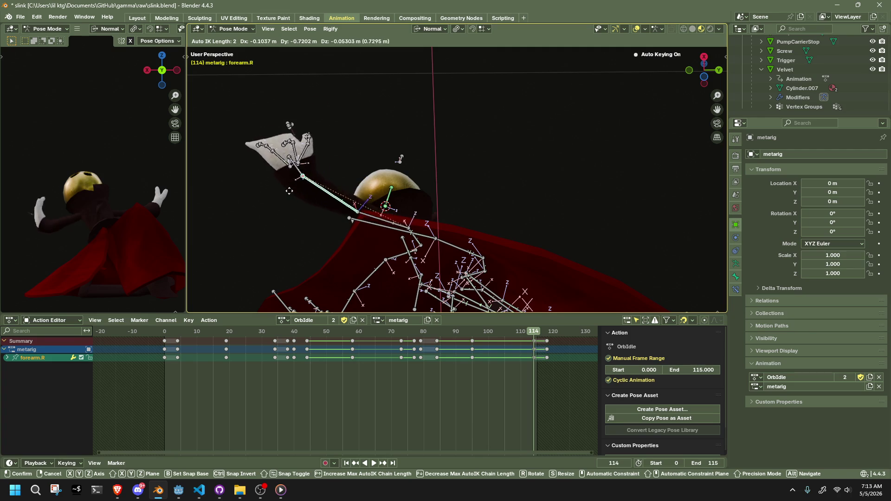
click(311, 195)
mouse_move(310, 194)
mouse_down()
mouse_move(725, 277)
mouse_move(695, 47)
mouse_move(673, 51)
mouse_move(373, 293)
mouse_move(336, 290)
mouse_move(424, 261)
mouse_move(508, 265)
mouse_move(572, 201)
mouse_move(679, 151)
mouse_up()
click(646, 153)
key(g)
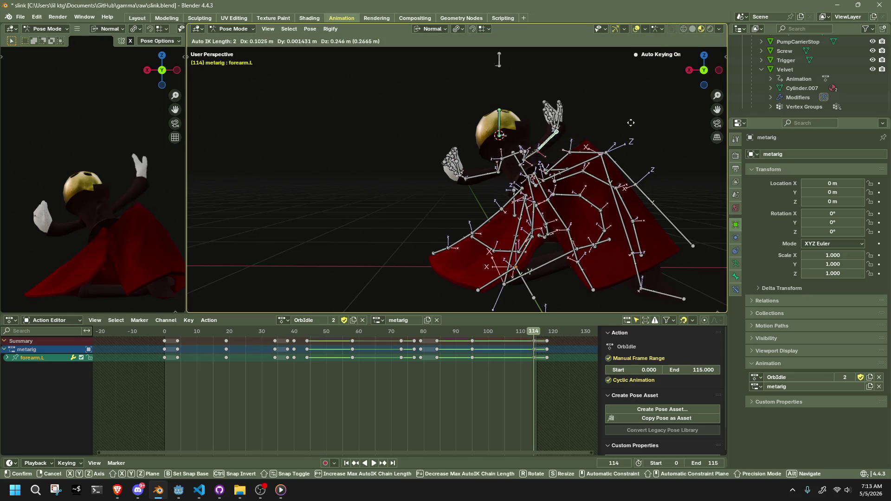
click(630, 124)
key(space)
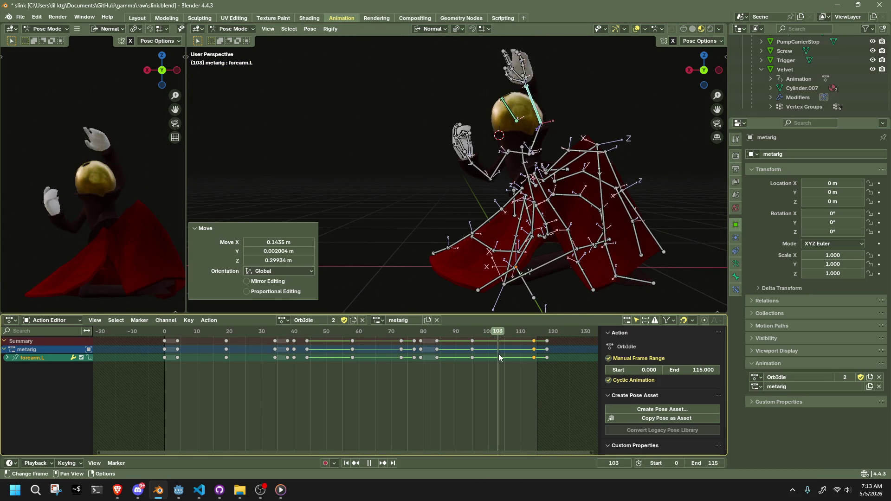
mouse_move(522, 361)
mouse_down()
mouse_move(545, 371)
mouse_move(323, 410)
mouse_up()
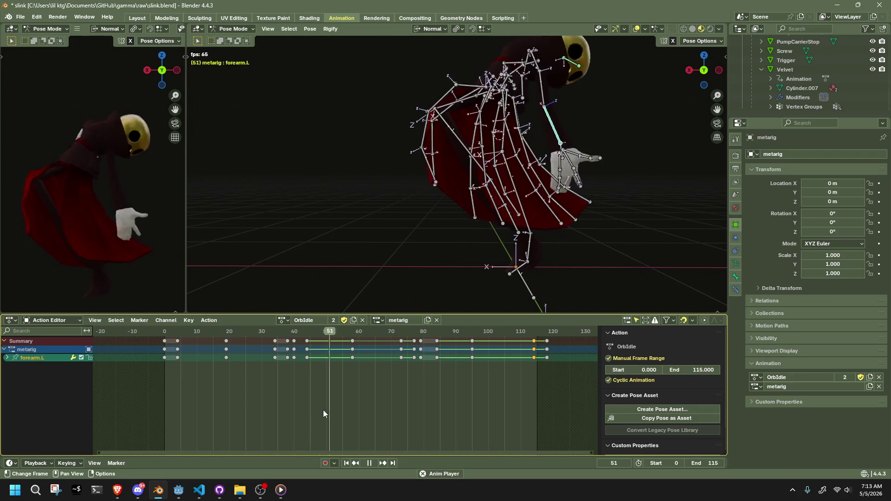
Scrub the playhead forward and box-select the HeadLookAtBone target
mouse_move(325, 185)
mouse_down()
mouse_move(416, 142)
mouse_move(589, 181)
mouse_up()
click(466, 335)
drag(466, 335, 486, 334)
key(b)
drag(488, 114, 509, 131)
In Right Orthographic view, move the HeadLookAtBone 1.249 m along Y
key(space)
key(space)
drag(497, 279, 500, 236)
mouse_move(561, 266)
mouse_down()
mouse_move(557, 229)
mouse_move(700, 74)
mouse_up()
click(712, 69)
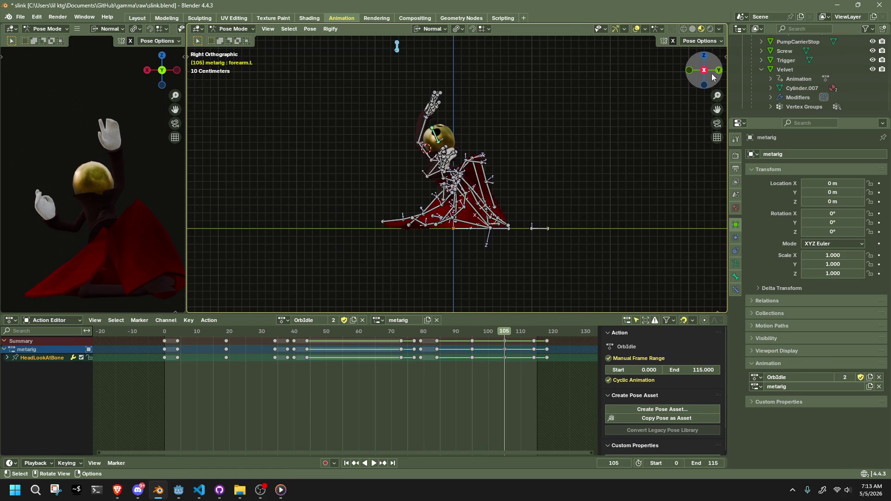
key(g)
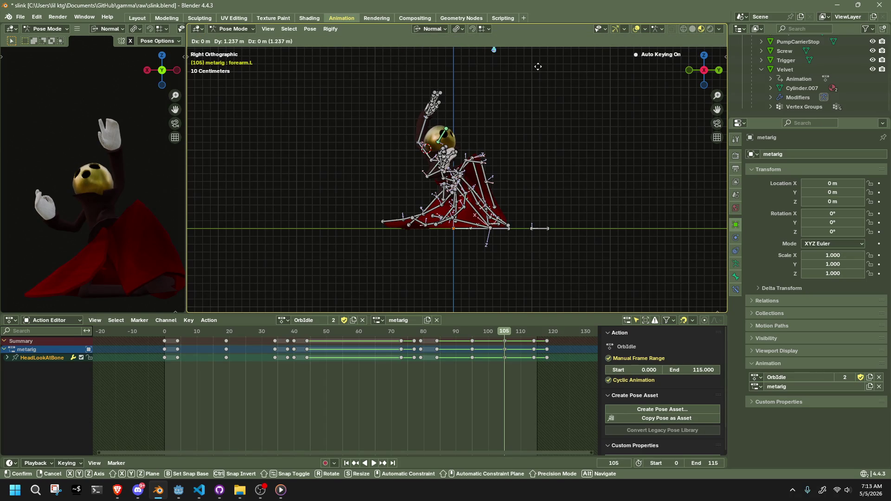
click(538, 70)
Orbit back to perspective and check the rig from the back orthographic view
scroll(534, 147, down, 3)
mouse_move(534, 154)
mouse_down()
mouse_move(466, 175)
mouse_move(407, 169)
mouse_up()
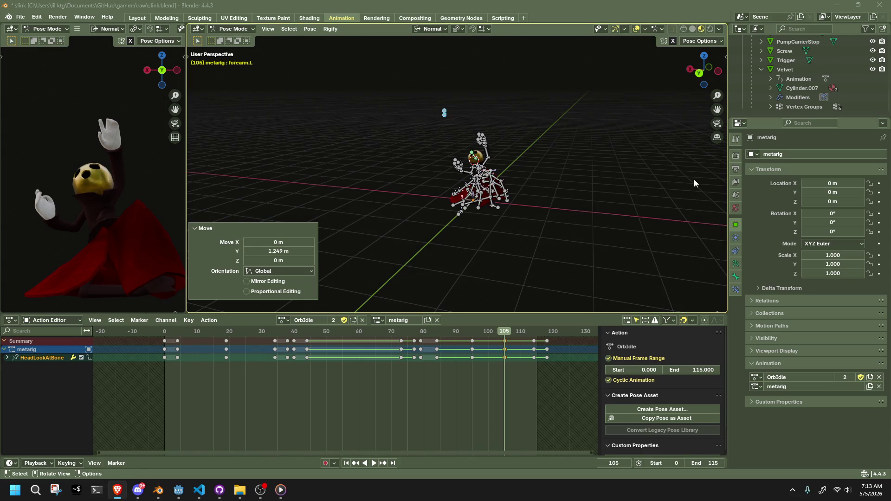
scroll(638, 195, up, 1)
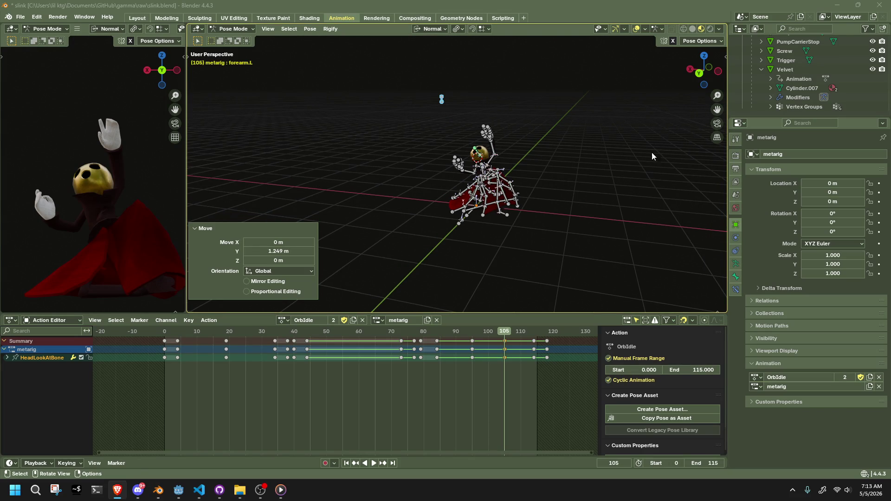
click(698, 73)
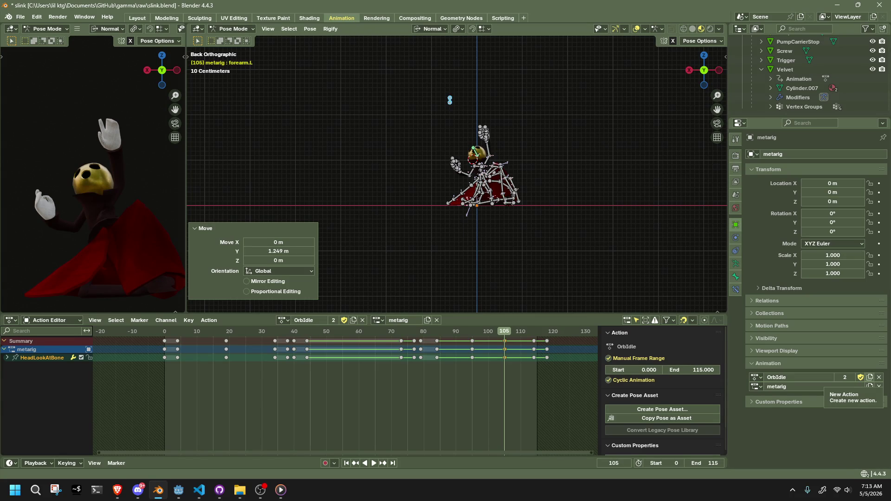
key(alt+Tab)
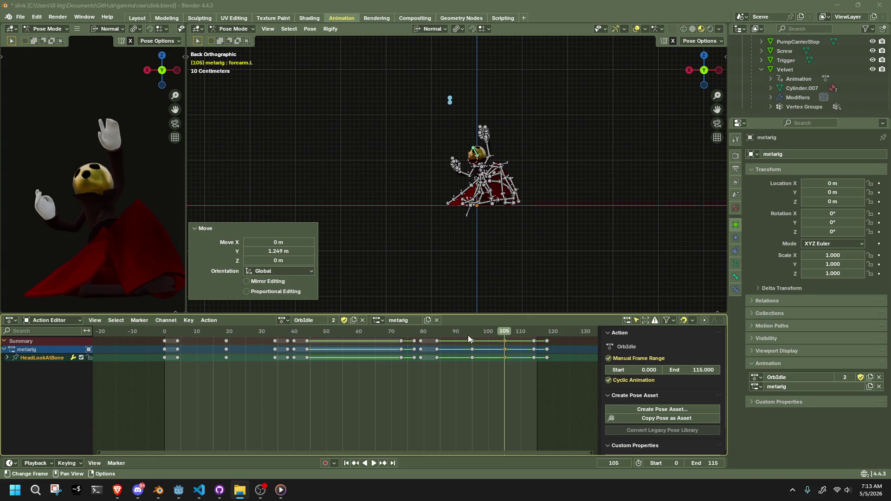
Drag the playhead back to frame 84, zoom the viewport, and close tachibana.png
drag(444, 335, 436, 335)
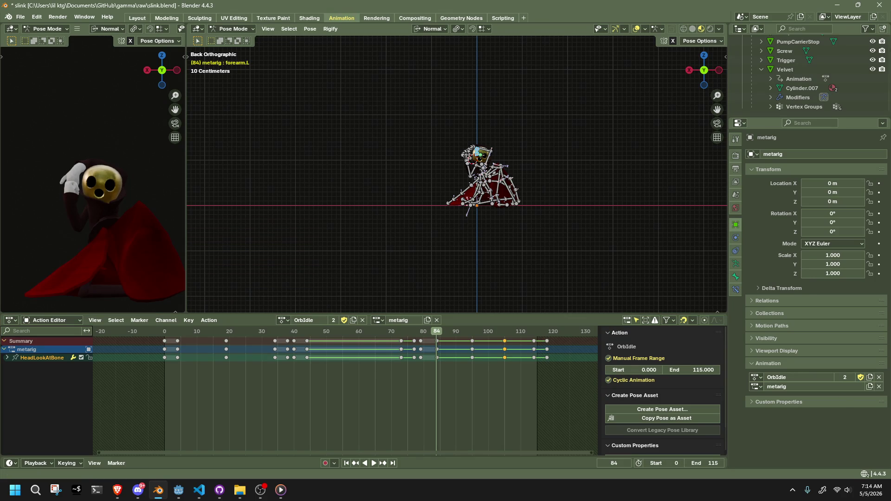
scroll(155, 217, down, 2)
scroll(148, 212, up, 3)
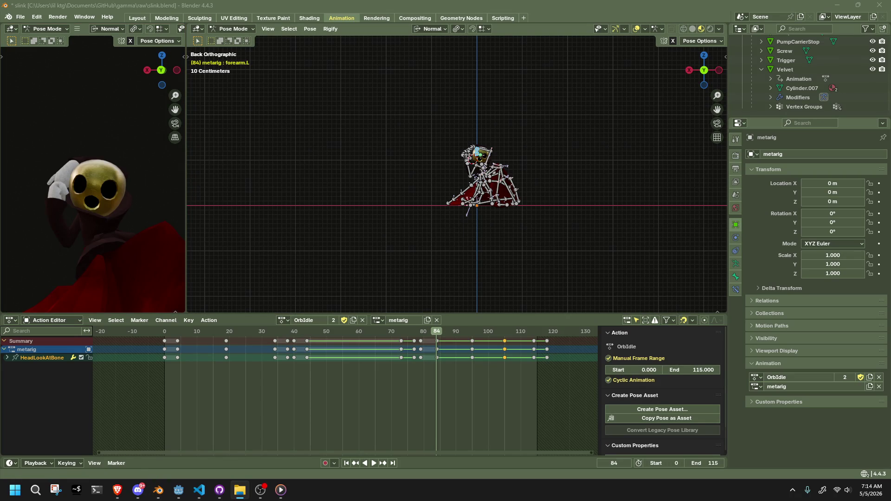
scroll(440, 238, up, 2)
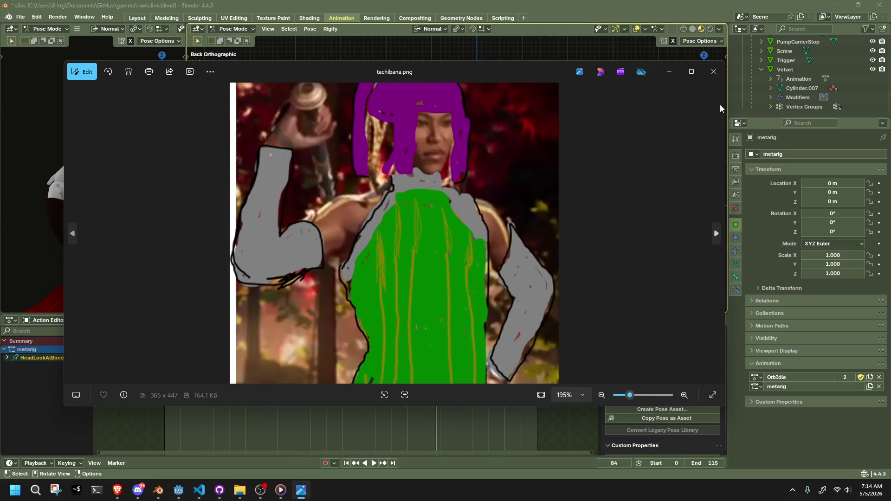
click(714, 72)
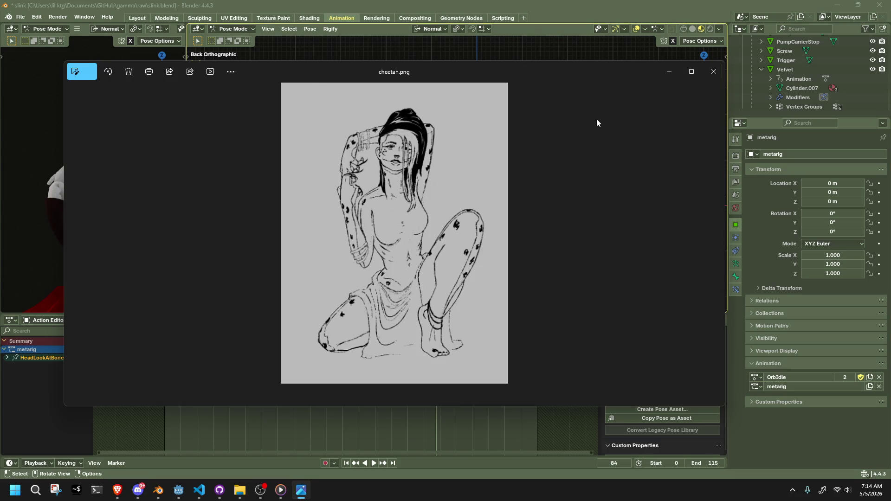
Narrow the cheetah.png window, move it right, then close it
drag(64, 117, 428, 117)
mouse_move(607, 68)
mouse_down()
mouse_move(784, 98)
mouse_move(728, 97)
mouse_move(743, 110)
mouse_up()
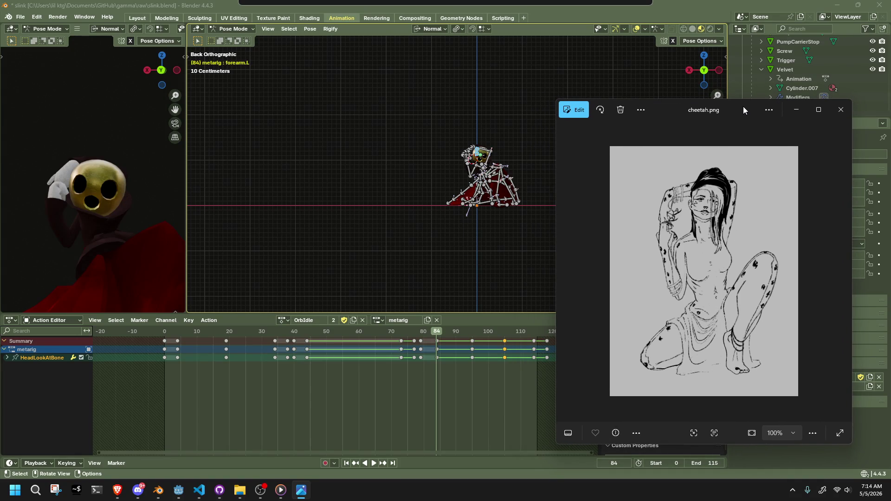
click(834, 117)
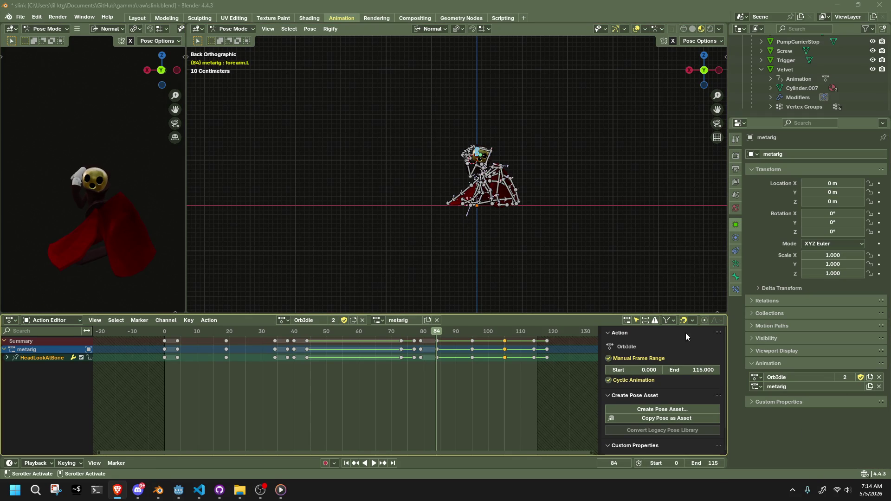
Zoom the viewport and play OrbIdle from frame 0
scroll(552, 209, up, 6)
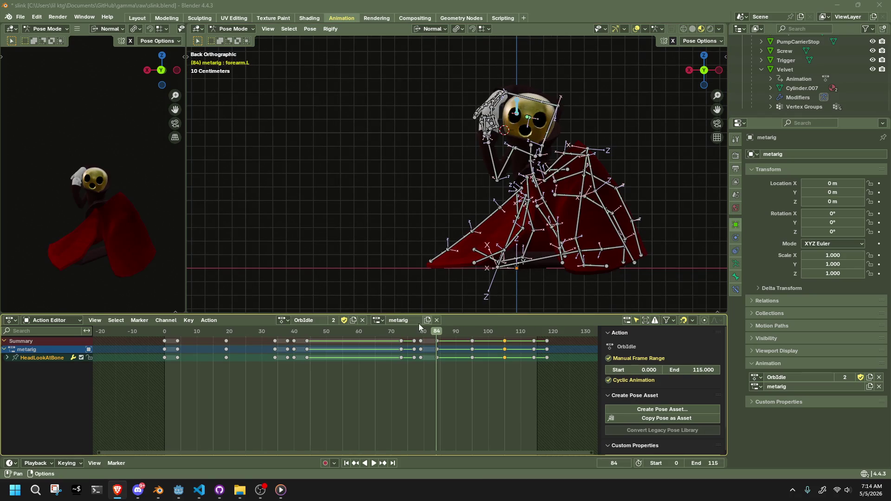
click(166, 332)
key(space)
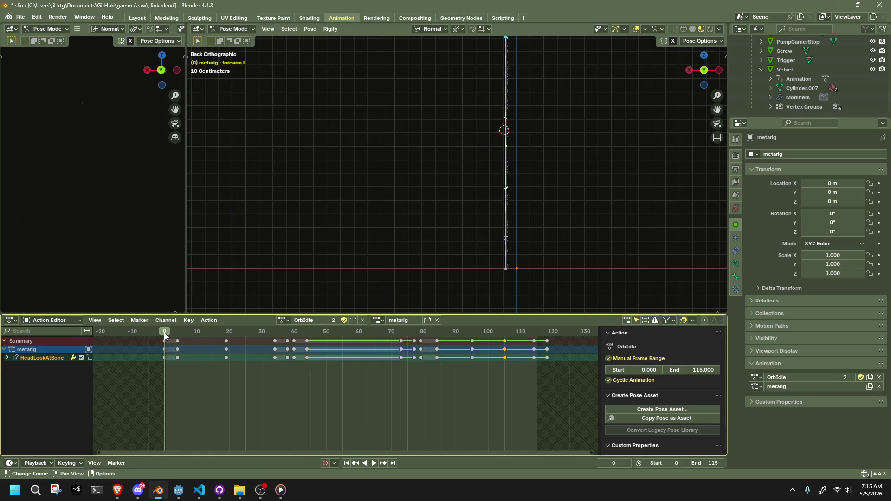
Play OrbIdle and scrub through its final frames to find the loop end near frame 119
key(space)
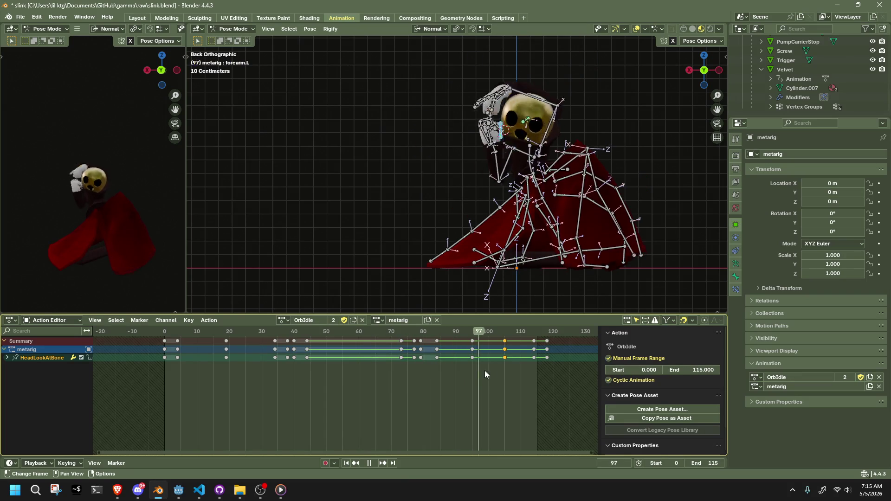
mouse_move(541, 386)
mouse_down()
mouse_move(549, 391)
mouse_move(386, 412)
mouse_move(191, 420)
mouse_move(252, 408)
mouse_move(550, 393)
mouse_move(439, 420)
mouse_move(536, 418)
mouse_move(505, 425)
mouse_up()
mouse_move(417, 331)
mouse_down()
mouse_move(428, 349)
mouse_move(547, 358)
mouse_up()
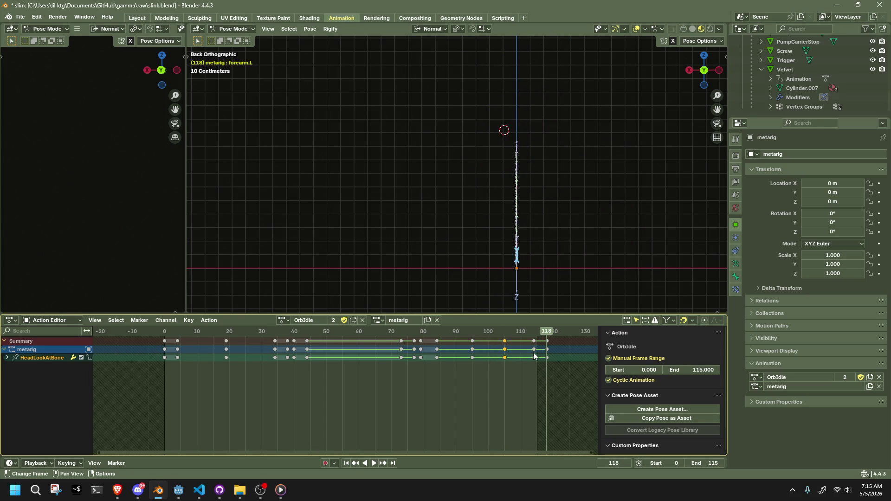
drag(499, 333, 535, 343)
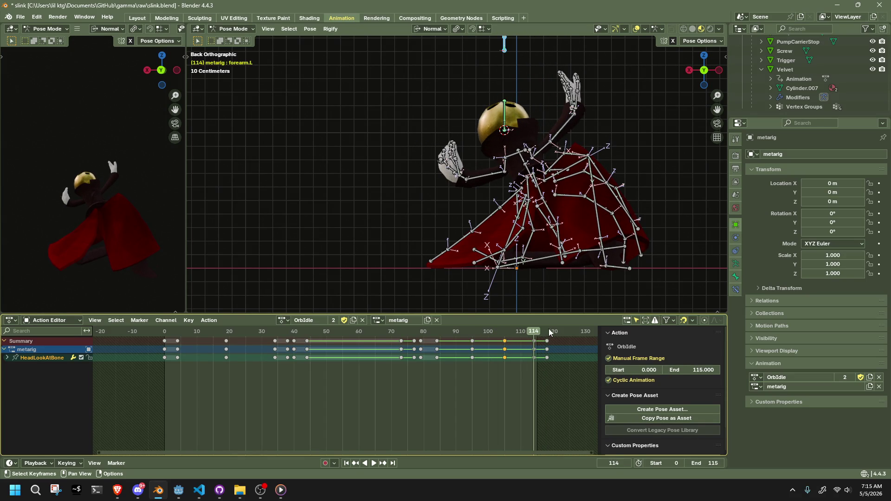
click(549, 330)
drag(550, 332, 553, 332)
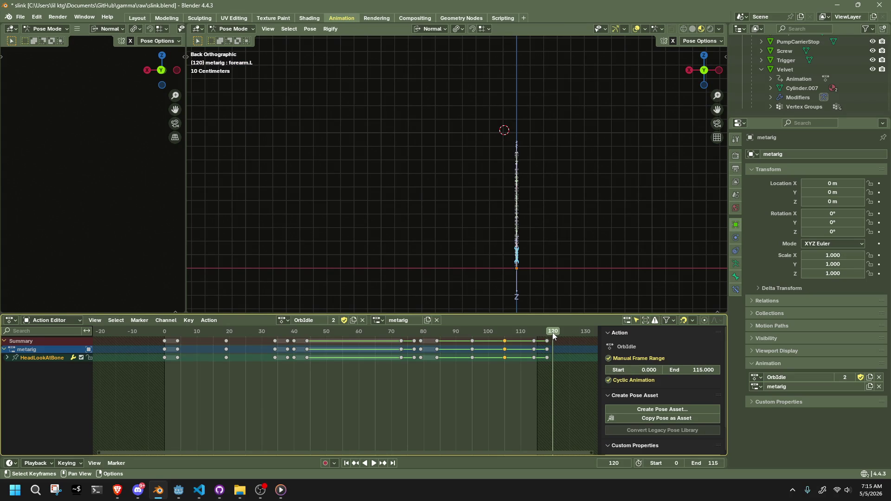
Set the scene end frame to 120 and play the animation over the new range
click(710, 463)
text(120)
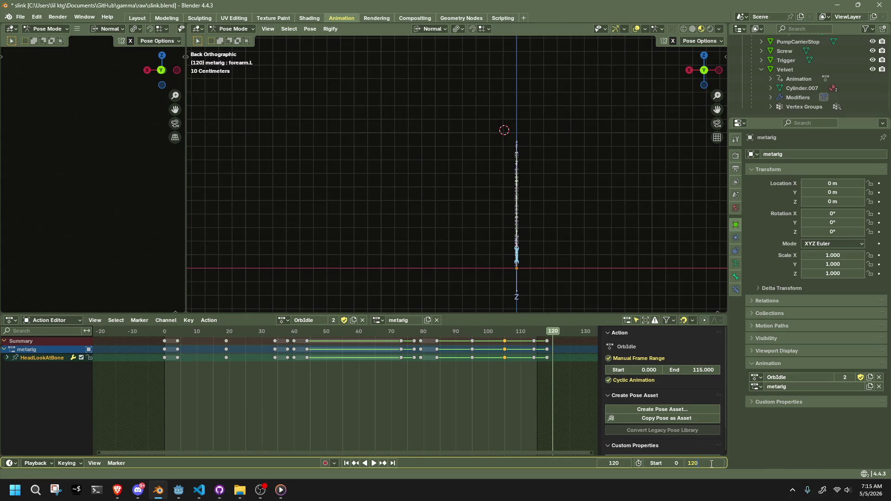
key(Return)
scroll(563, 292, up, 3)
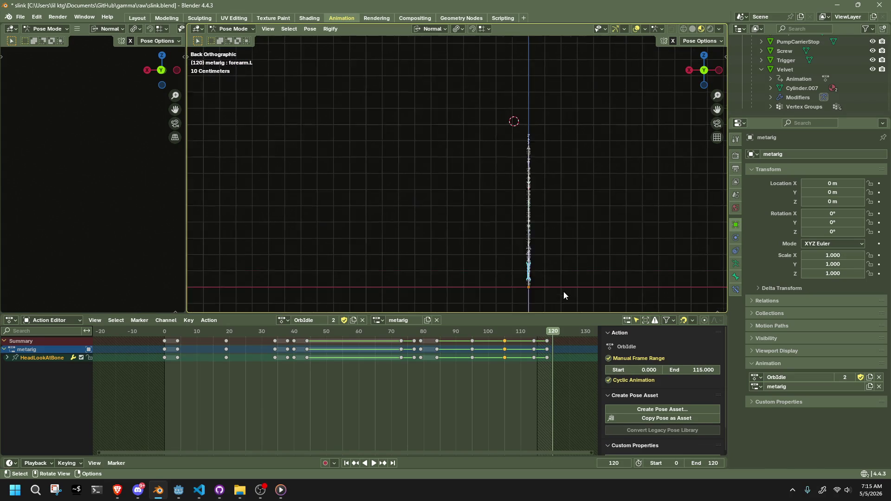
key(space)
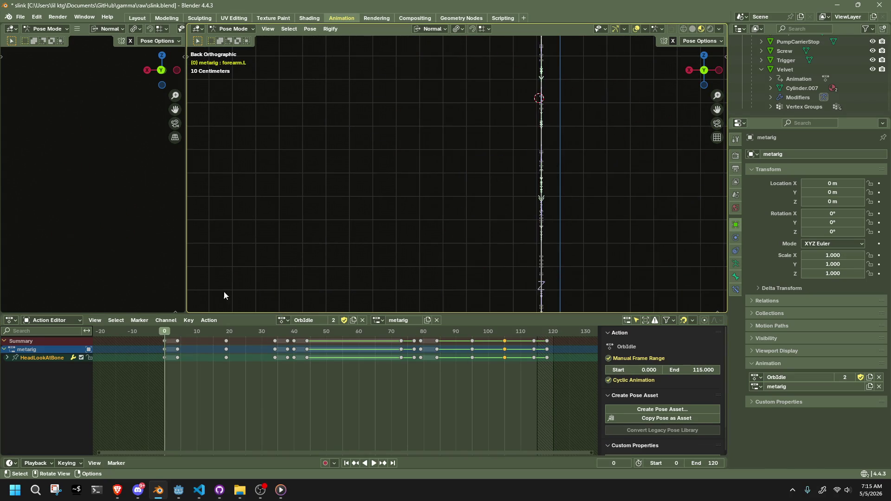
scroll(383, 219, down, 5)
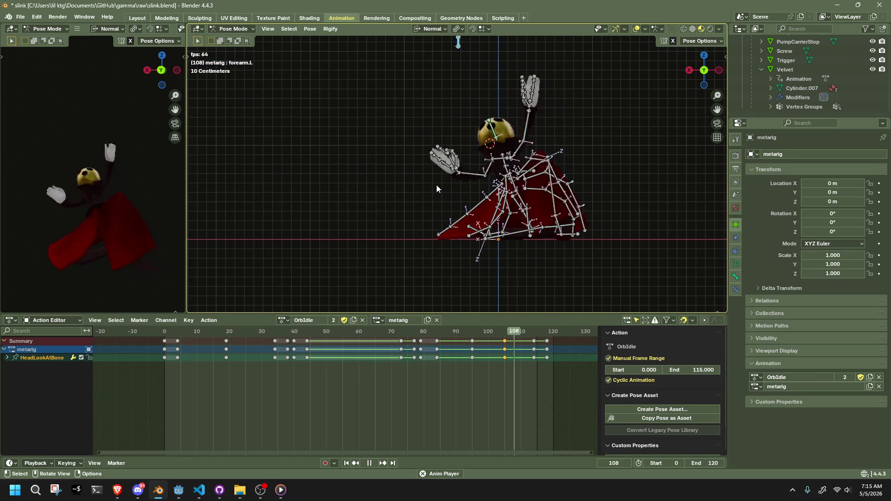
Hide the rig's bones and set the OrbIdle action's end frame to 120
key(h)
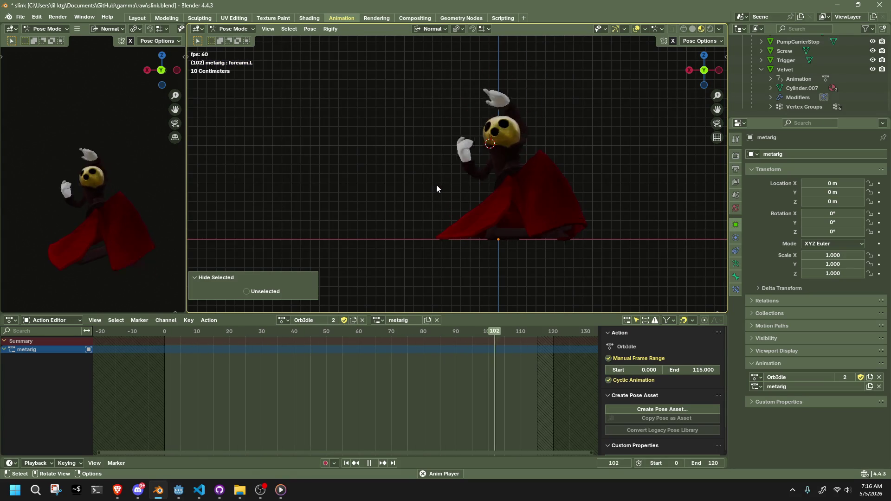
click(688, 371)
text(120)
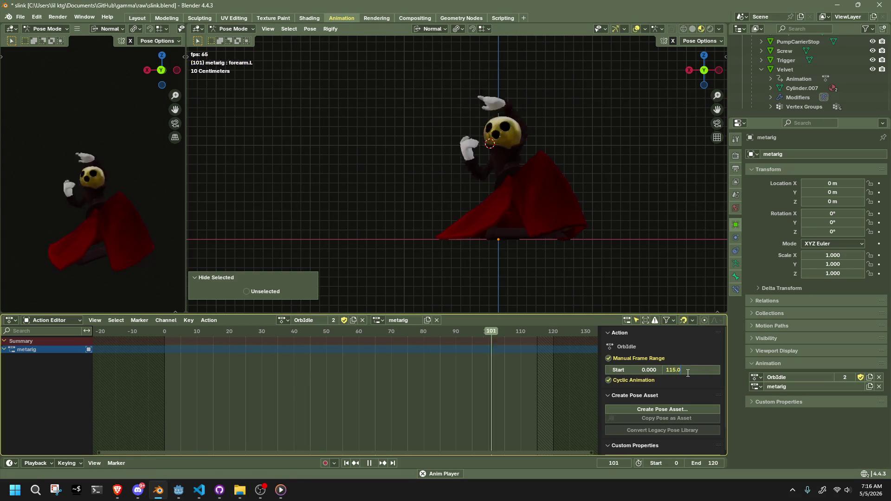
key(Return)
Extend the scene end frame to 128 and save slink.blend
click(710, 463)
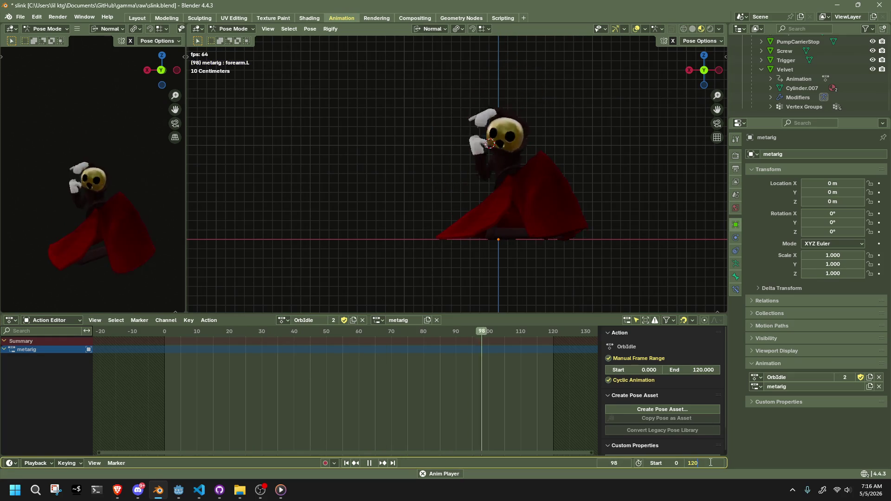
text(128)
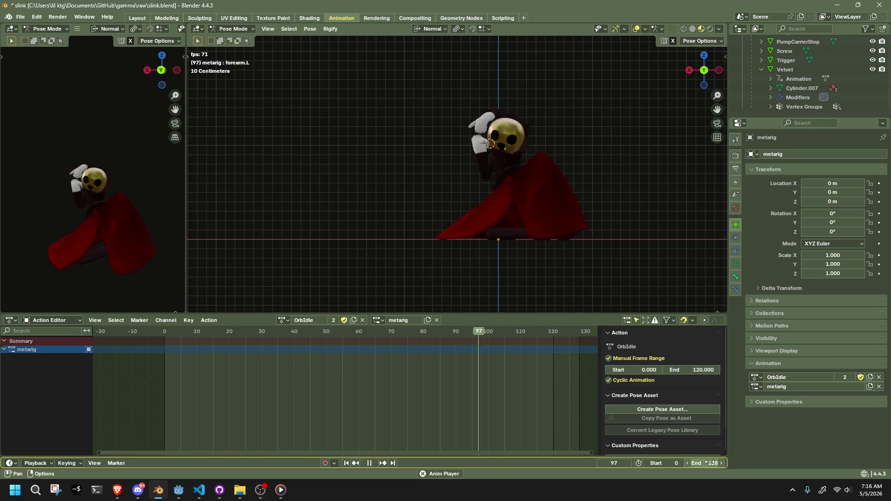
key(Return)
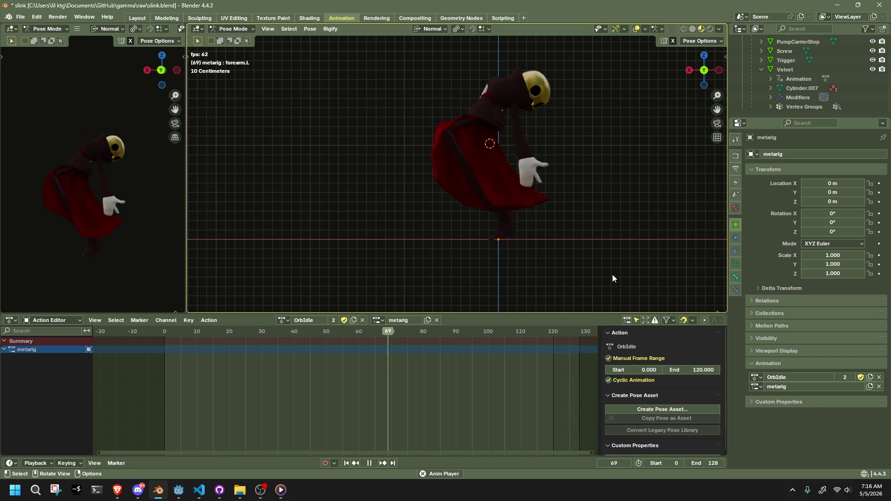
key(ctrl+s)
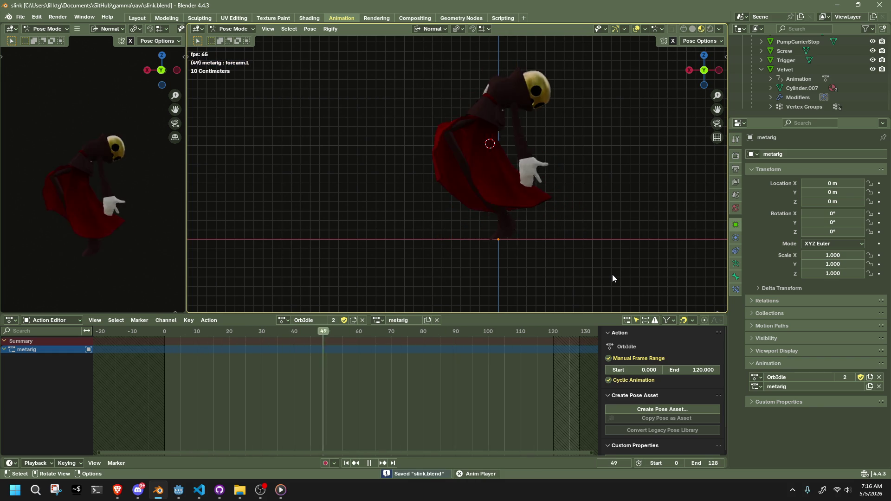
Save slink.blend, then export the scene through glTF 2.0 as Slink.gltf
click(21, 17)
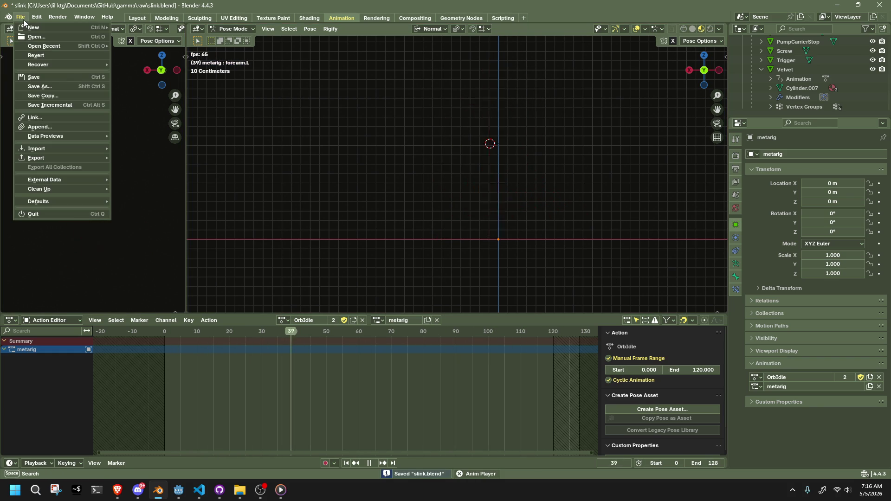
click(33, 77)
click(20, 17)
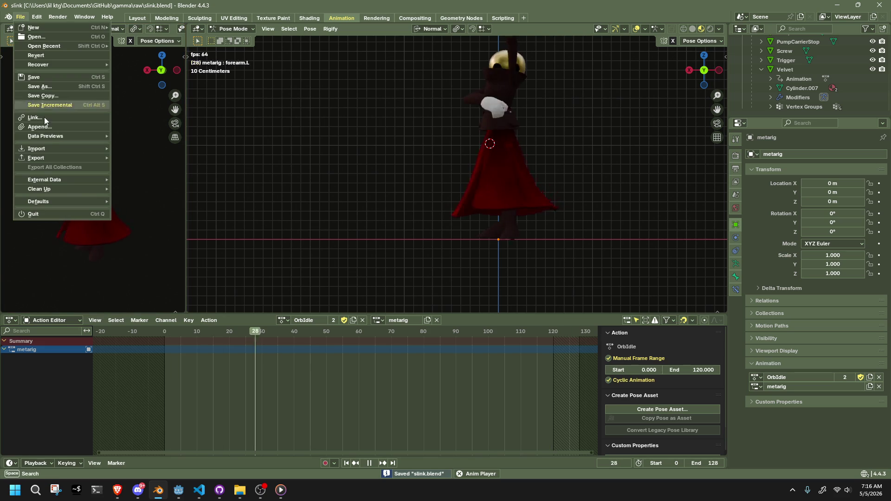
mouse_move(40, 158)
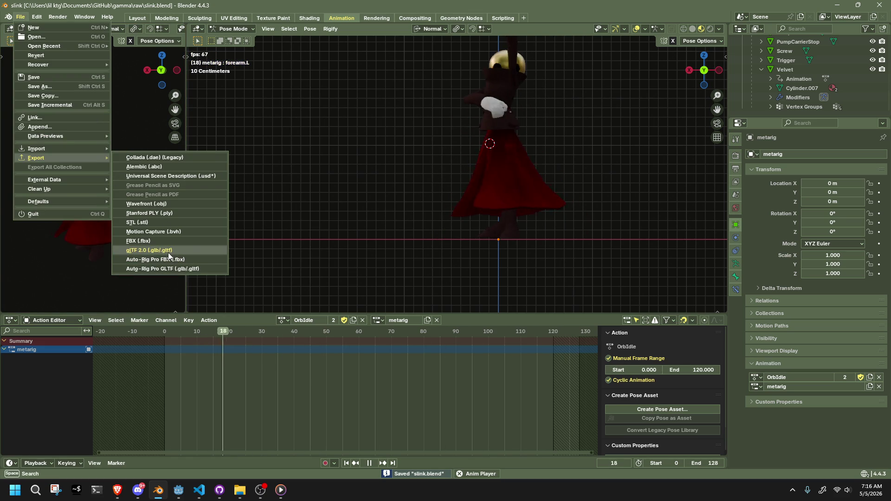
click(169, 252)
scroll(483, 305, down, 5)
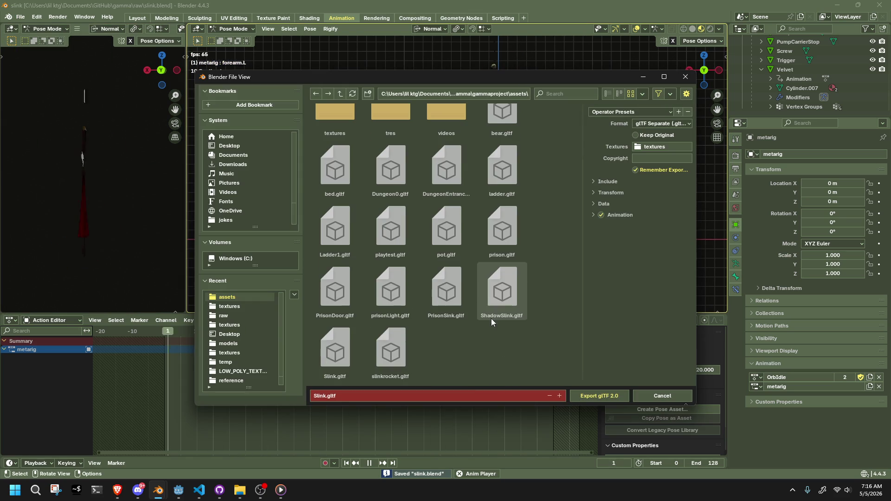
click(599, 395)
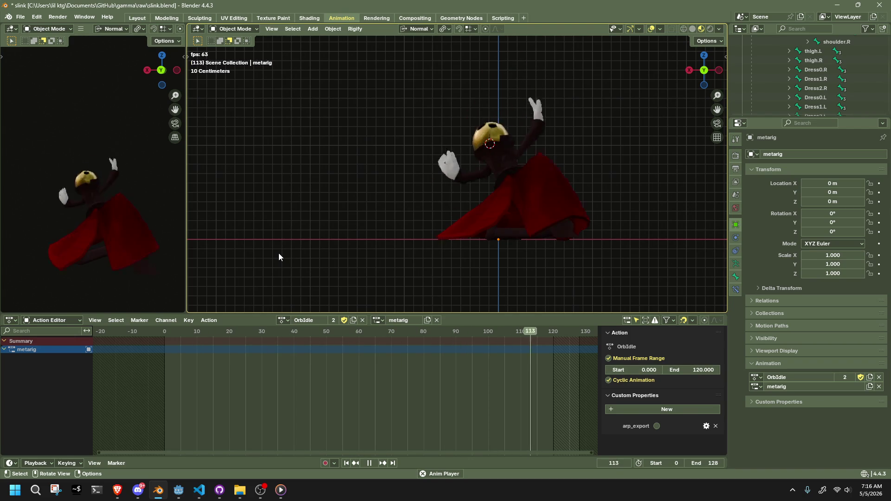
Bring the Godot editor forward and open the AnimationPlayer's animation timeline
mouse_move(186, 492)
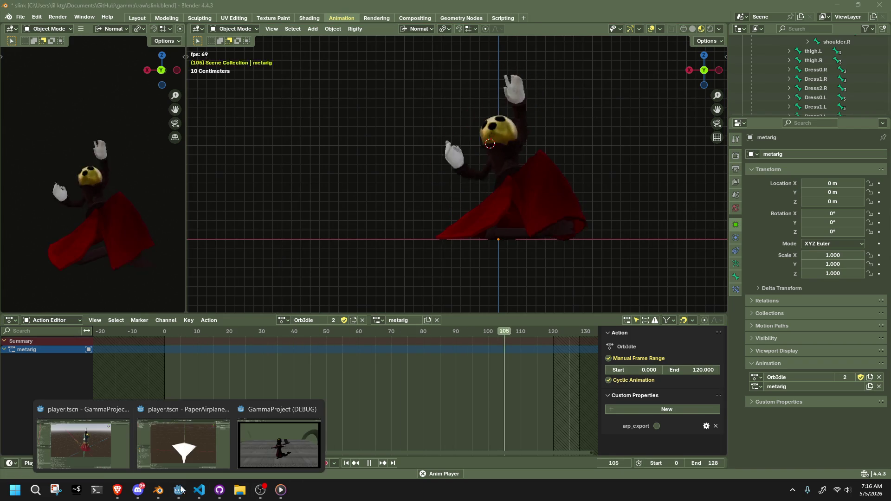
click(105, 454)
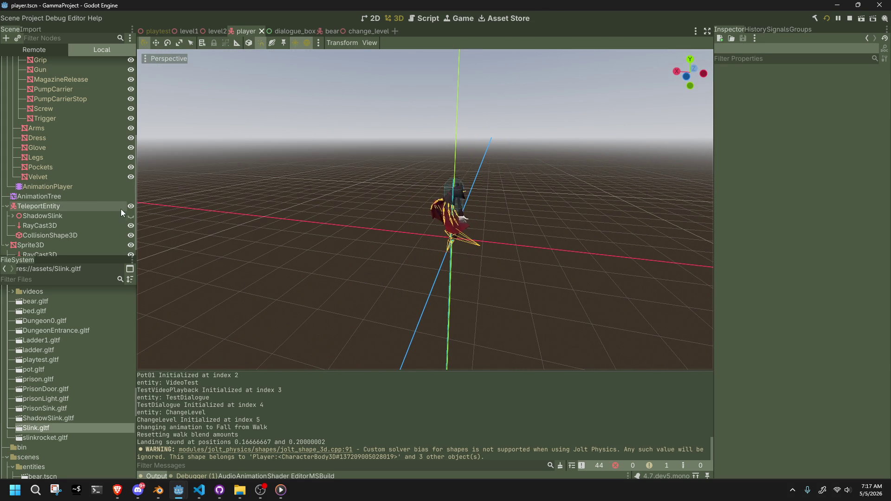
click(68, 194)
click(56, 185)
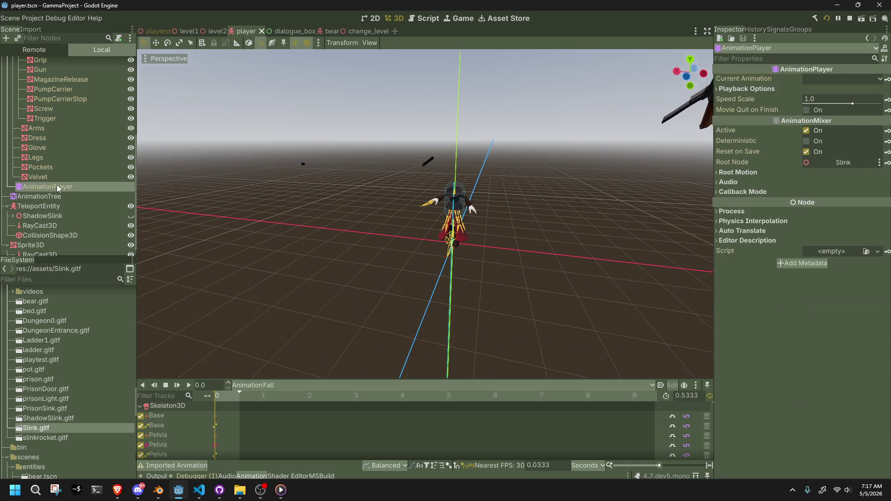
scroll(471, 243, up, 3)
scroll(470, 244, down, 2)
Look down at the character, rewind the animation playhead to the start, then return to Blender
mouse_move(471, 243)
mouse_down()
mouse_move(494, 221)
mouse_move(595, 281)
mouse_move(645, 290)
mouse_move(654, 191)
mouse_up()
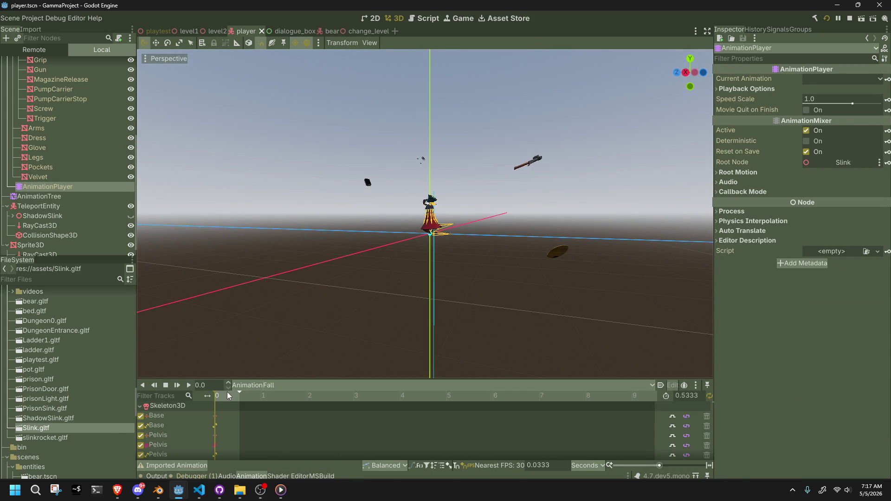
drag(231, 397, 216, 397)
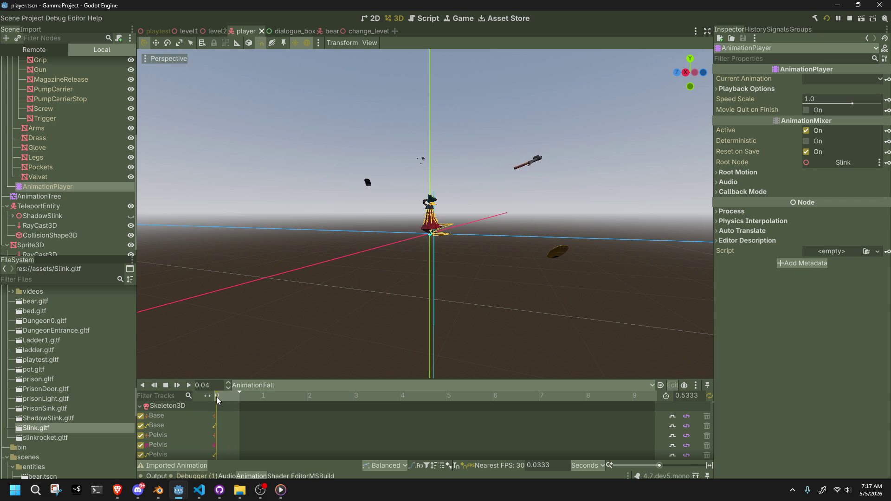
scroll(410, 239, up, 3)
scroll(547, 255, up, 5)
scroll(553, 256, down, 3)
key(alt+Tab)
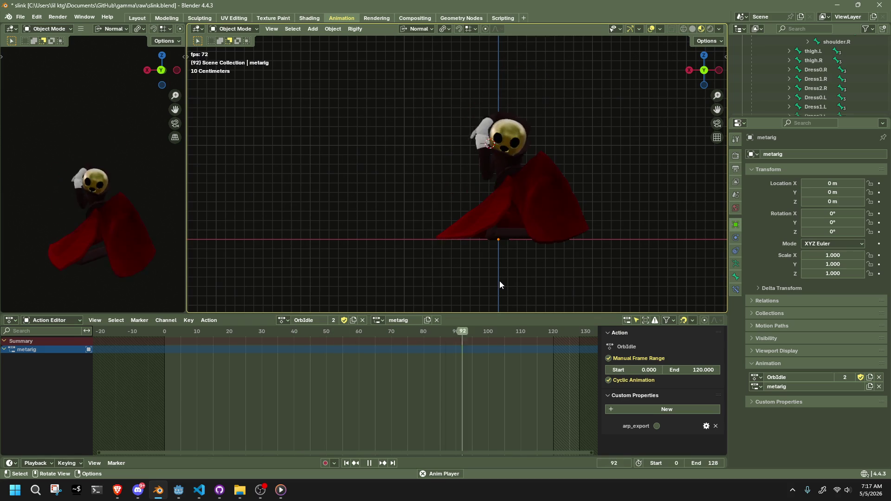
Stop playback, switch the rig to the Idle action, and save the blend file
key(space)
click(283, 320)
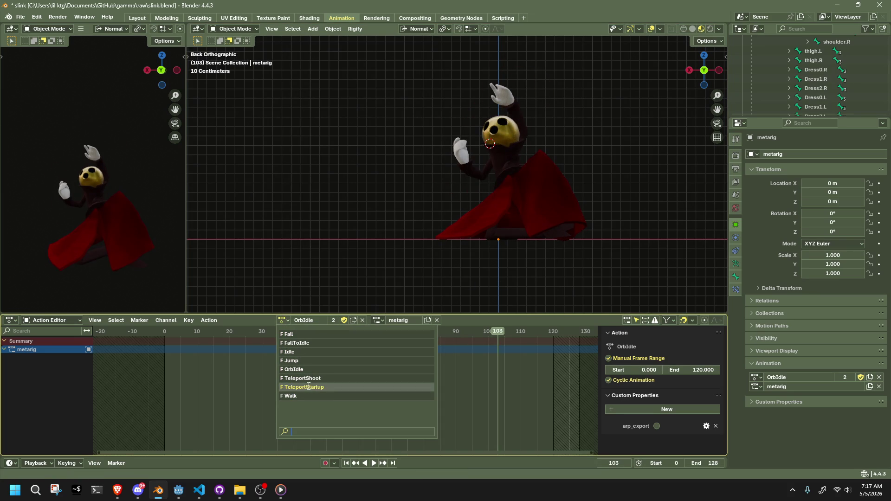
click(297, 352)
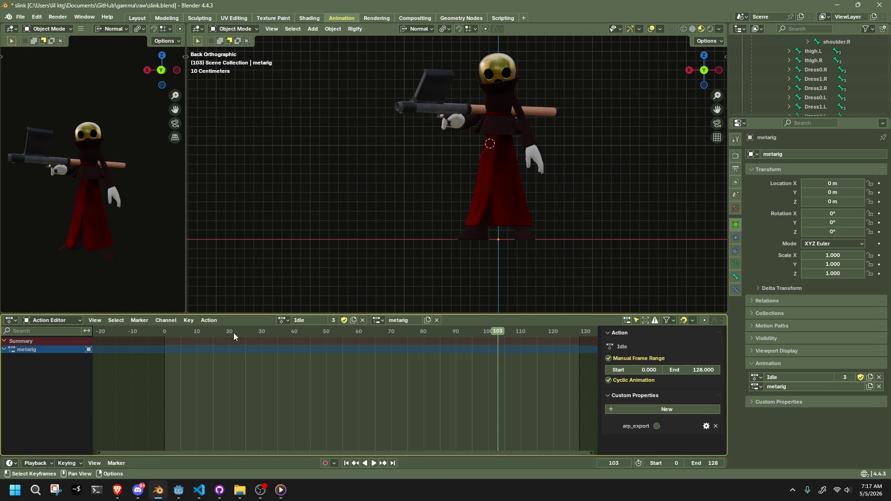
key(space)
key(ctrl+s)
mouse_move(514, 228)
mouse_down()
mouse_move(354, 253)
mouse_move(288, 253)
mouse_move(341, 258)
mouse_move(463, 220)
mouse_up()
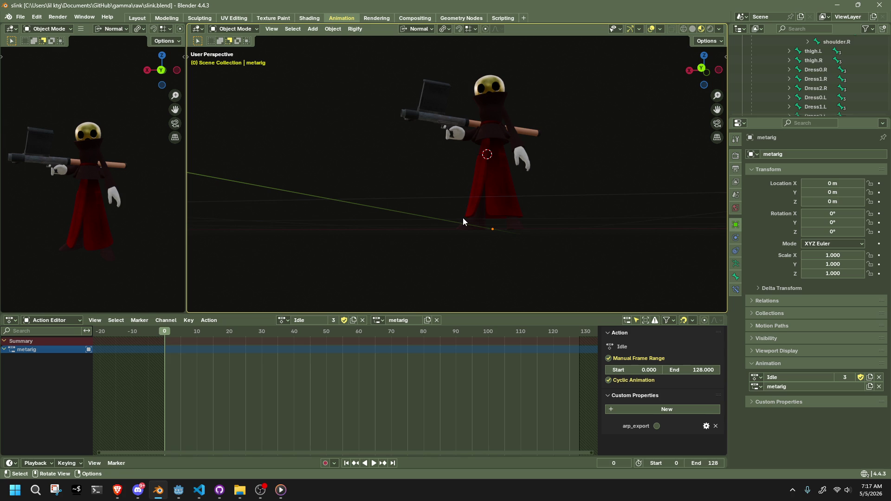
Export the character as Slink.gltf in glTF 2.0 format with animation included
click(21, 17)
mouse_move(60, 162)
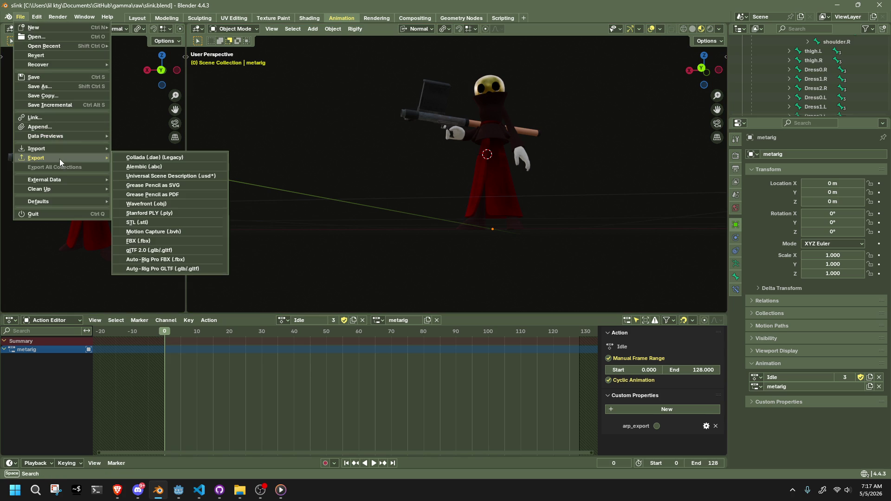
click(193, 252)
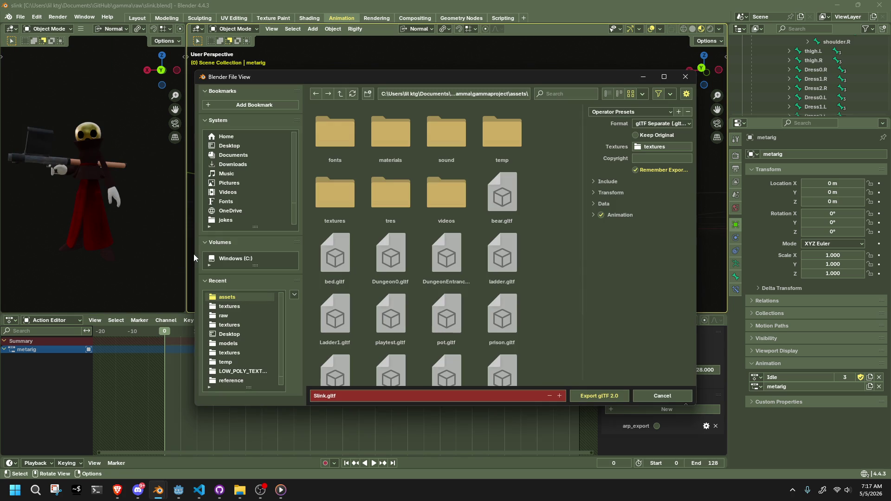
click(589, 214)
click(589, 215)
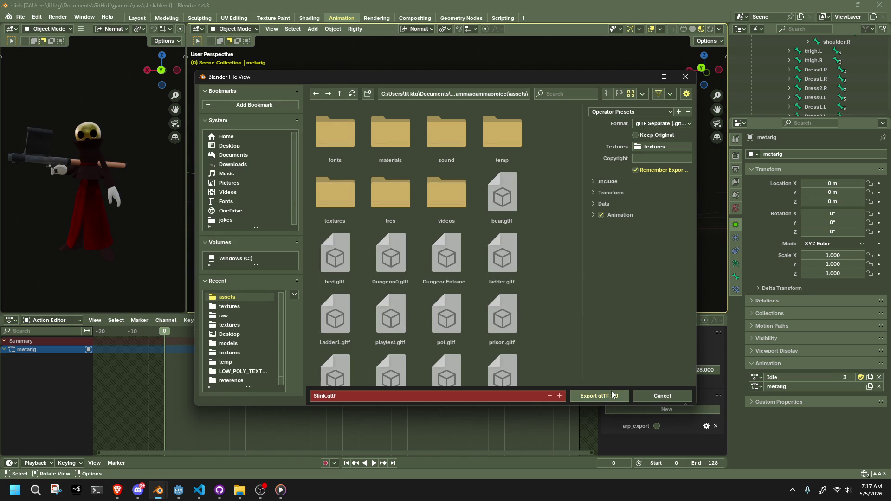
click(612, 394)
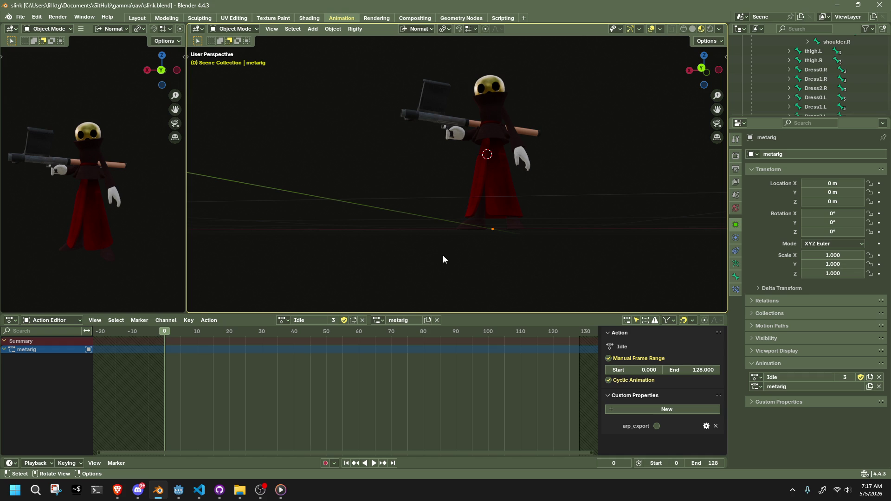
Close the running GammaProject debug game with Alt+F4 and refocus the Godot editor
click(259, 492)
mouse_move(279, 498)
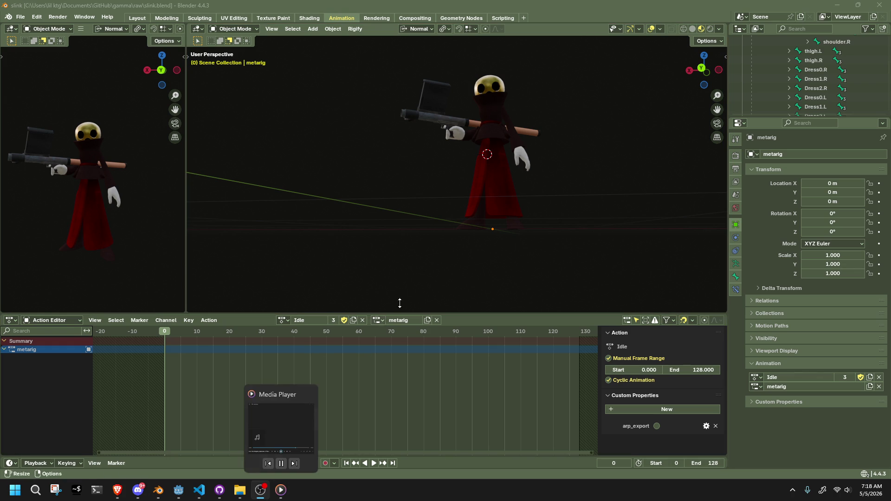
mouse_move(440, 272)
mouse_down()
mouse_move(262, 314)
mouse_move(416, 296)
mouse_up()
click(183, 496)
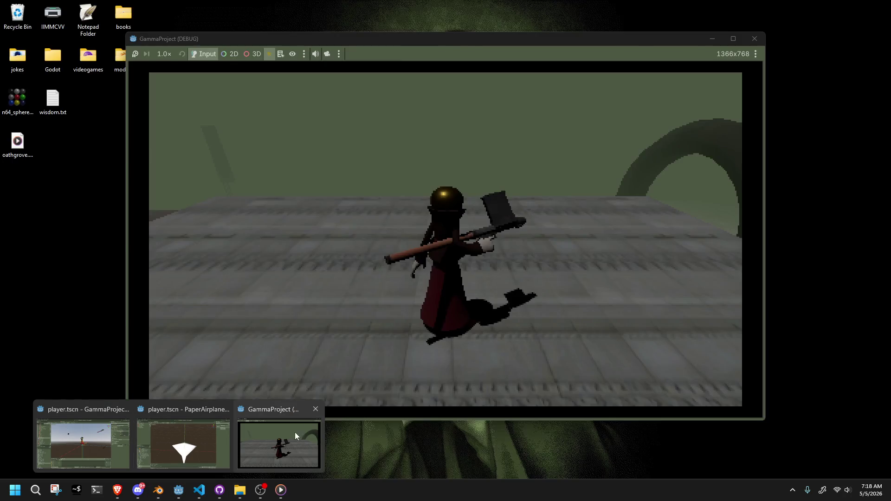
click(294, 432)
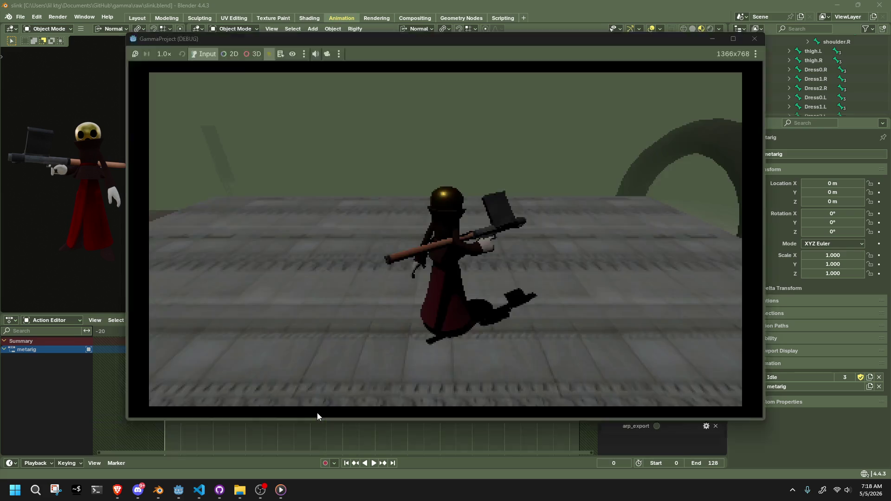
key(alt+F4)
click(149, 453)
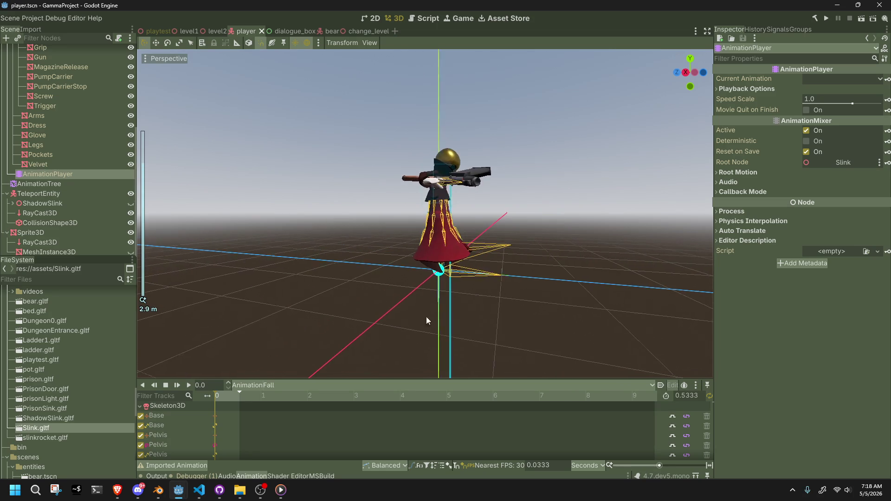
Select OrbIdle in the AnimationPlayer, scrub to about 1.5 seconds, and play the preview
click(274, 385)
click(289, 426)
mouse_move(325, 367)
mouse_down()
mouse_move(356, 328)
mouse_move(252, 336)
mouse_move(241, 357)
mouse_up()
mouse_move(219, 398)
mouse_down()
mouse_move(296, 414)
mouse_move(220, 416)
mouse_up()
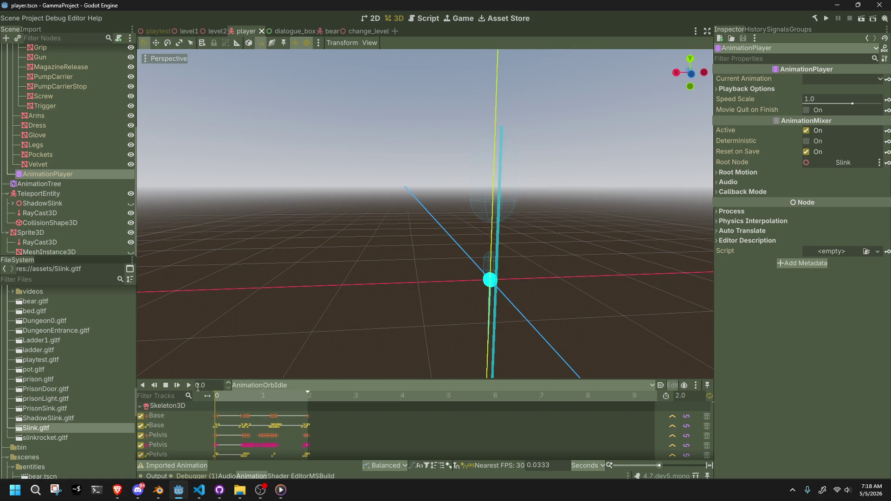
click(189, 385)
Zoom out and orbit around the player model to inspect the OrbIdle pose
scroll(403, 268, down, 3)
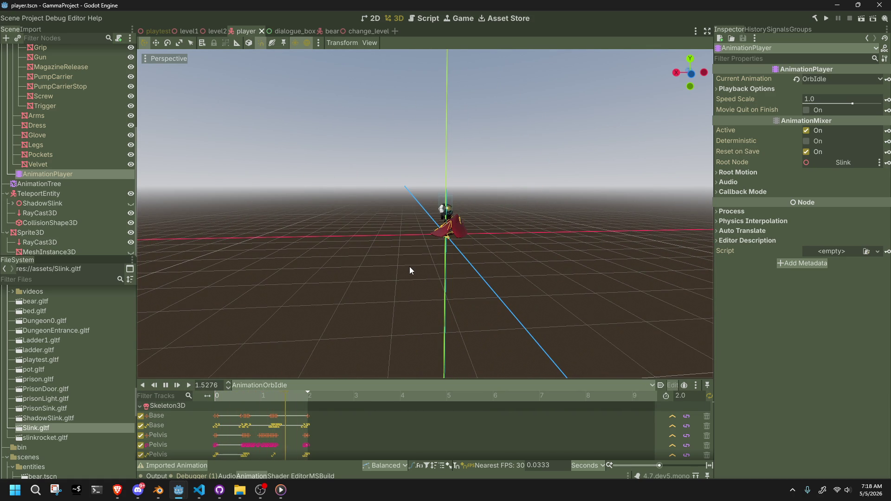
scroll(409, 267, down, 10)
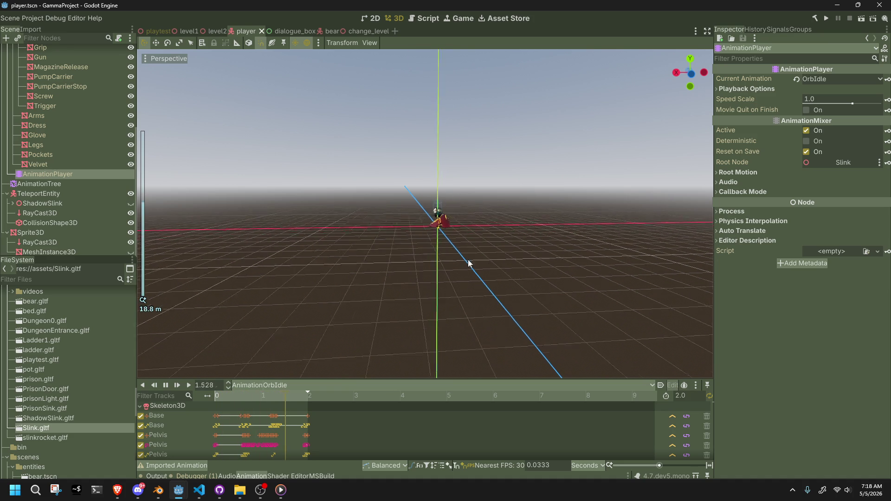
drag(480, 259, 316, 273)
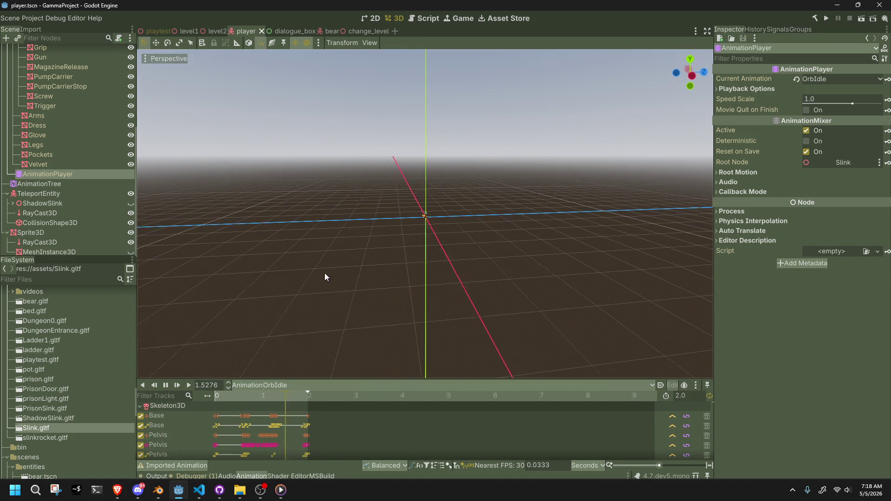
scroll(324, 277, up, 10)
drag(425, 262, 494, 231)
scroll(494, 231, up, 8)
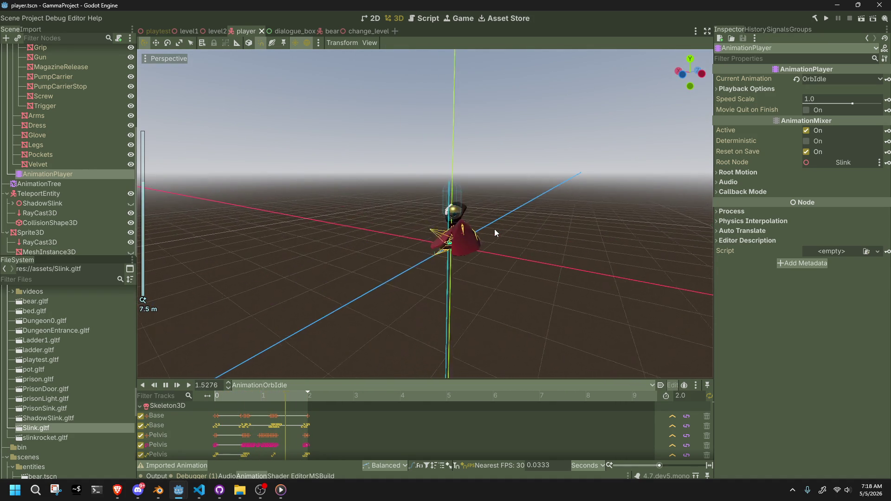
scroll(494, 231, down, 3)
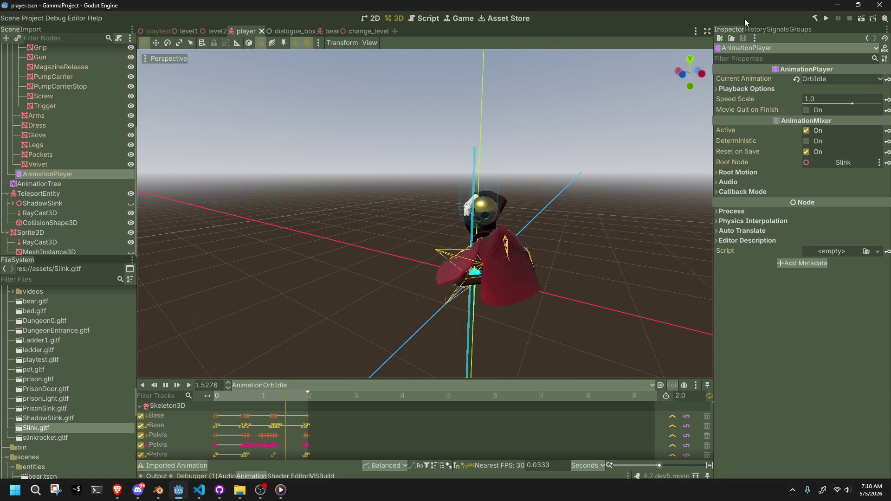
scroll(401, 236, up, 1)
drag(402, 239, 518, 268)
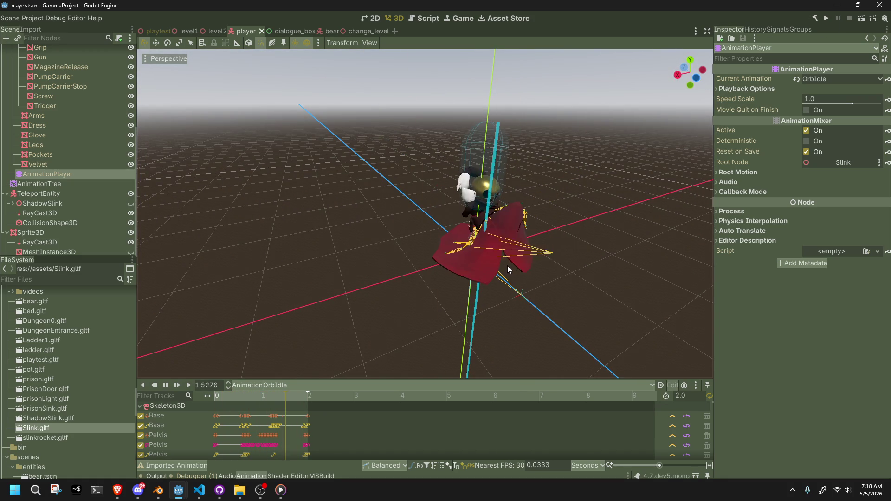
Save the player scene, stop the preview, and return to Blender
key(ctrl+s)
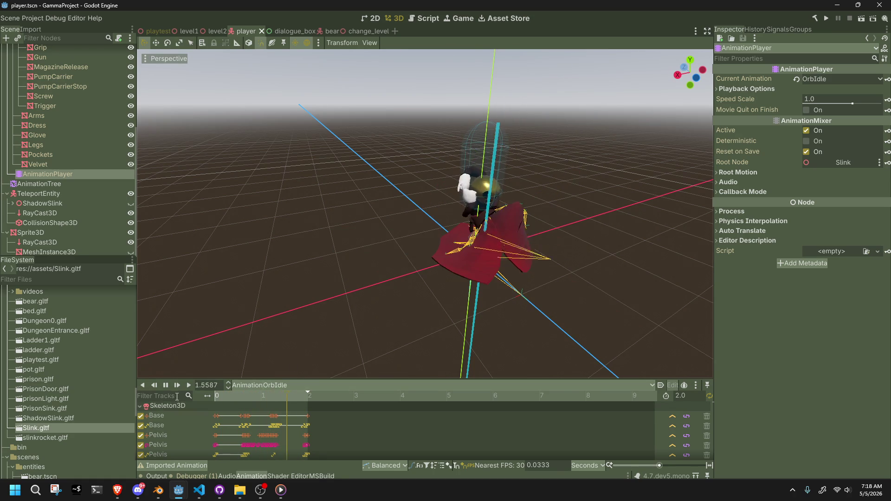
key(s)
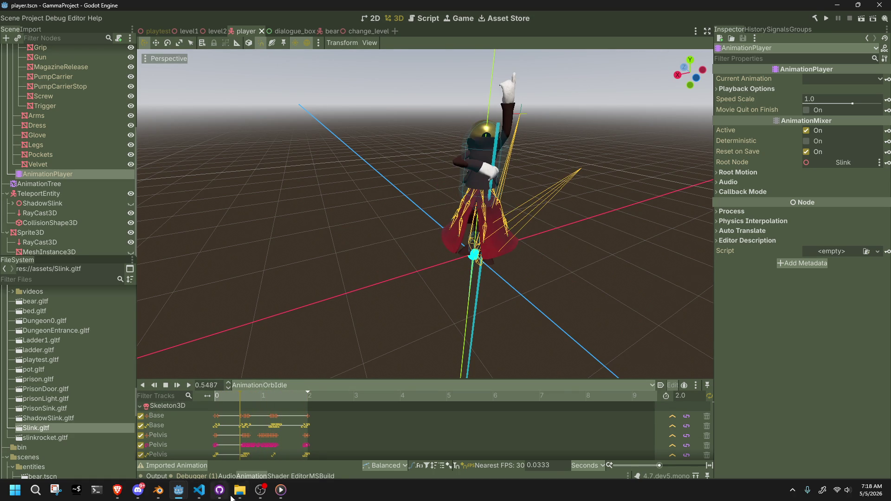
click(158, 490)
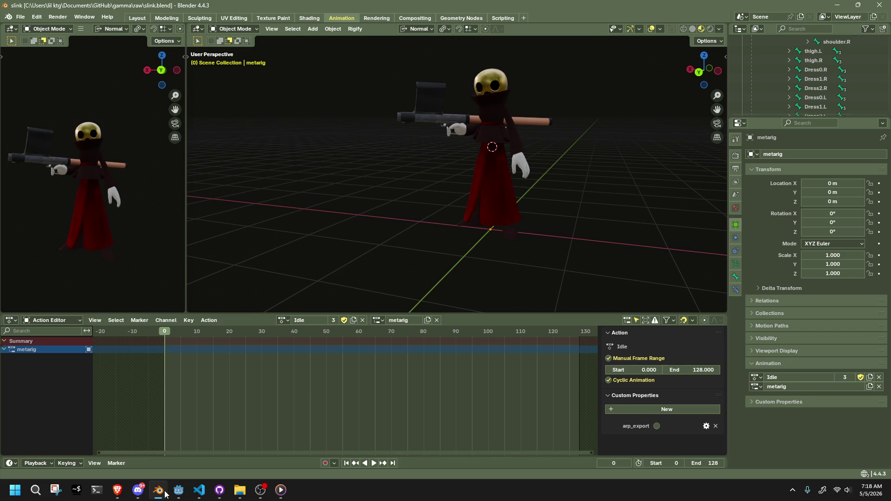
Stop playback and make OrbIdle the rig's active action
key(Escape)
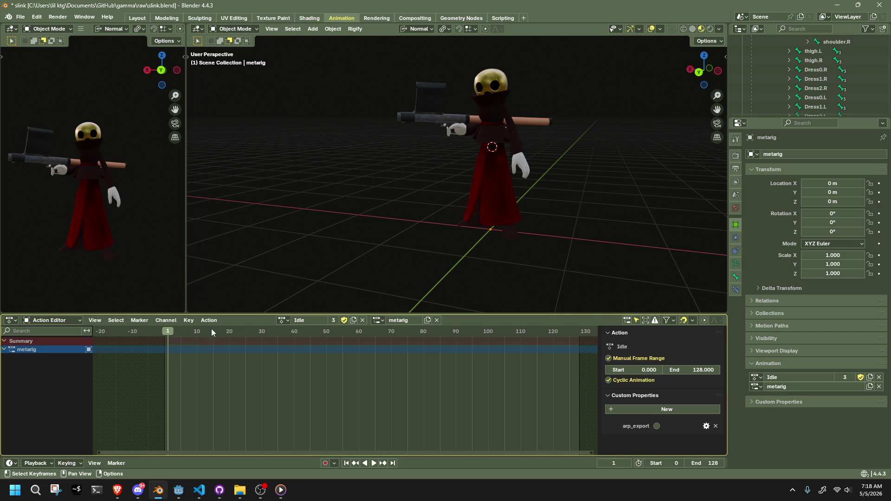
click(284, 322)
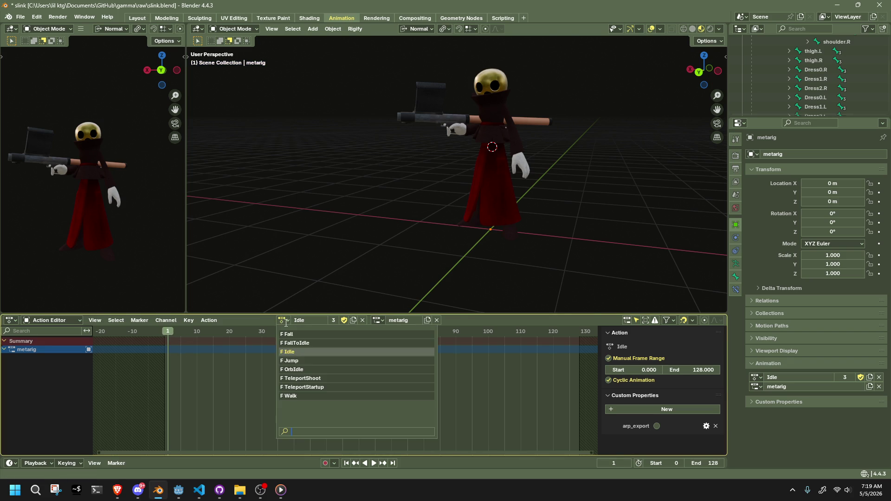
click(303, 367)
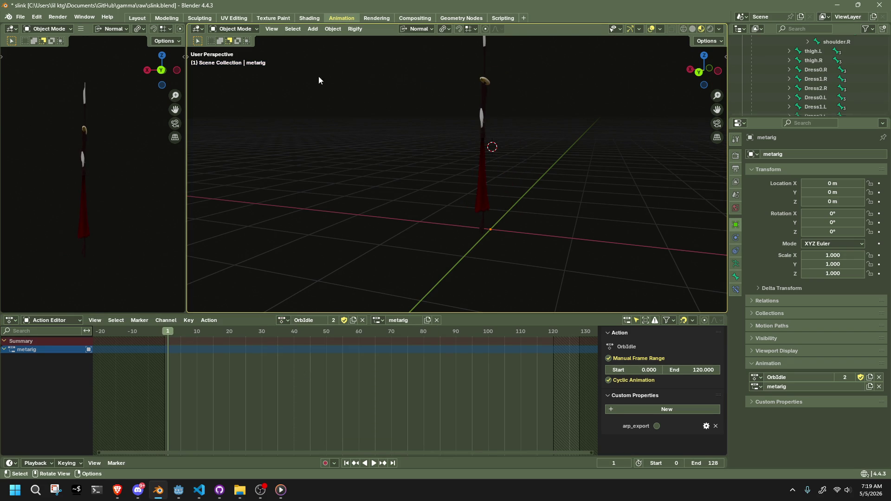
key(ctrl+z)
key(ctrl+z)
key(ctrl+z)
key(ctrl+shift+z)
key(ctrl+shift+z)
key(ctrl+shift+z)
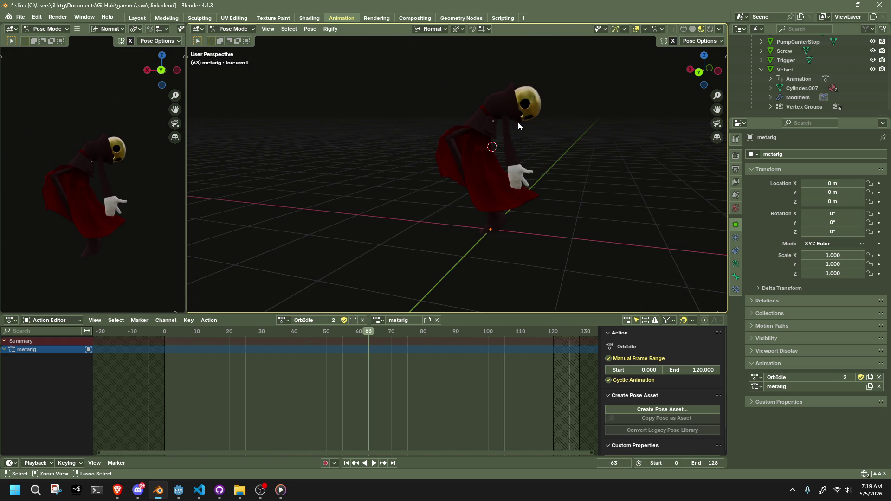
key(ctrl+shift+z)
Reveal the hidden bones, select only the armature, and put the rig in Pose Mode
key(alt+h)
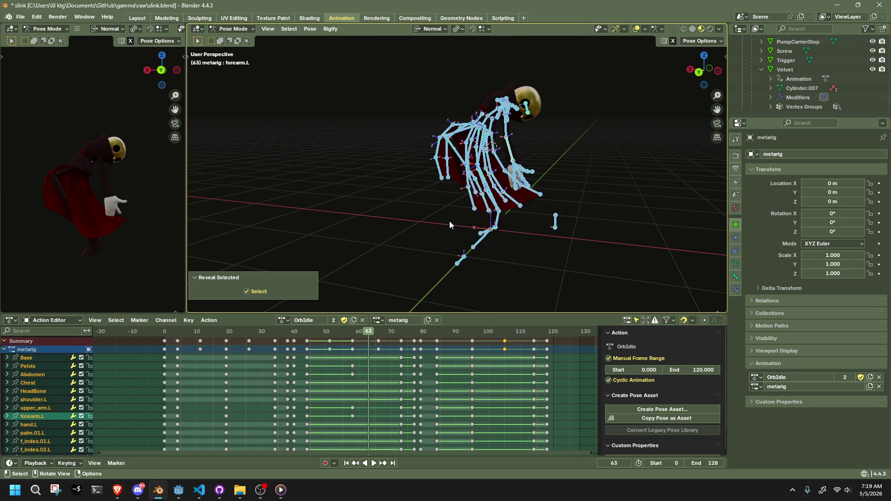
key(alt+a)
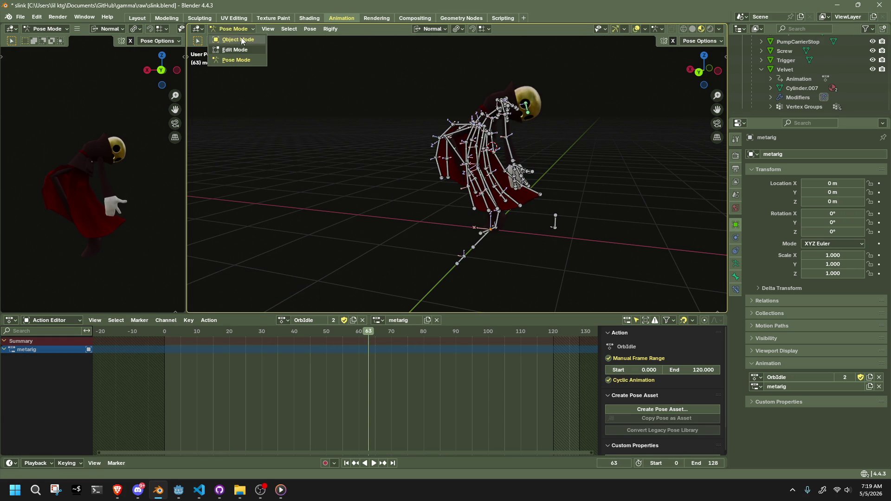
click(240, 39)
click(283, 320)
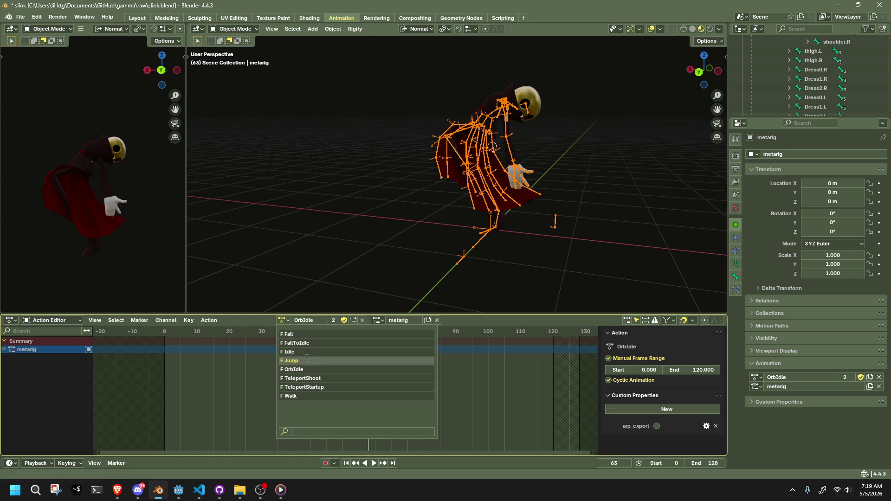
key(a)
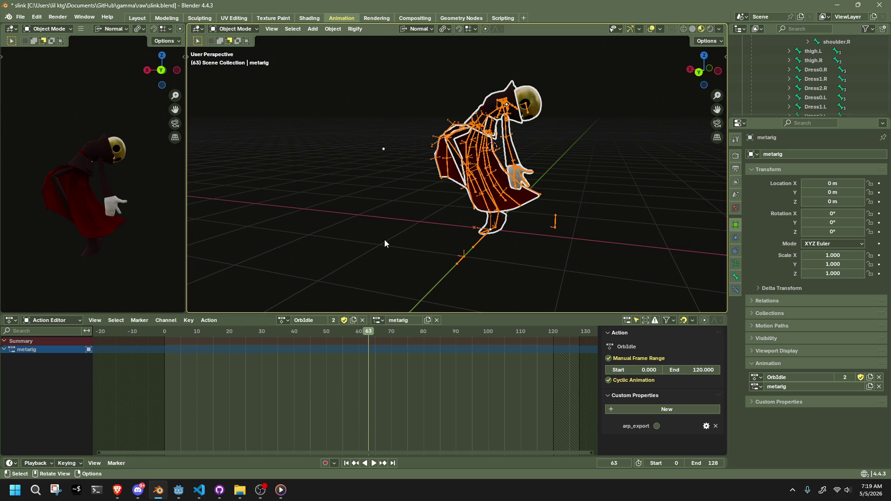
click(476, 161)
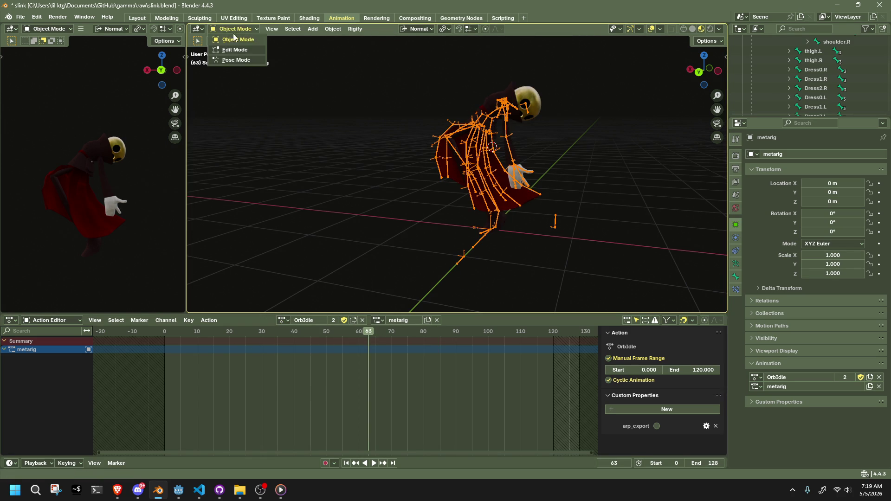
click(236, 60)
Select all bones, play to frame 40, and move the keyframes from frame 38 onward
key(a)
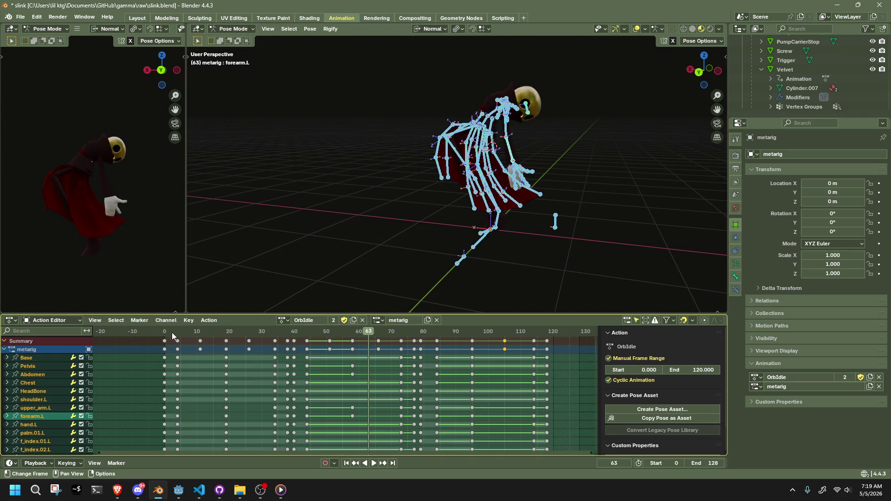
click(165, 333)
key(space)
mouse_move(282, 355)
mouse_down()
mouse_move(294, 355)
mouse_move(288, 331)
mouse_up()
key(space)
key(space)
drag(570, 396, 291, 322)
key(g)
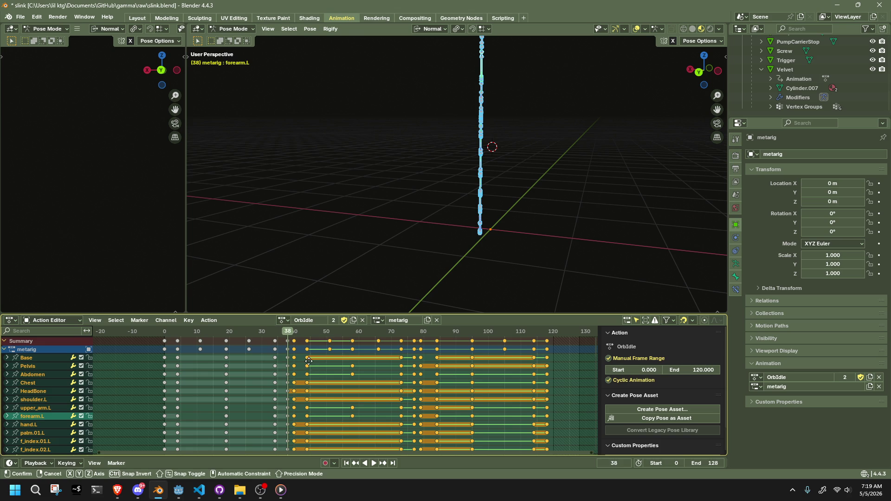
click(307, 361)
Shift the OrbIdle keys after frame 77 one frame earlier
scroll(286, 361, up, 2)
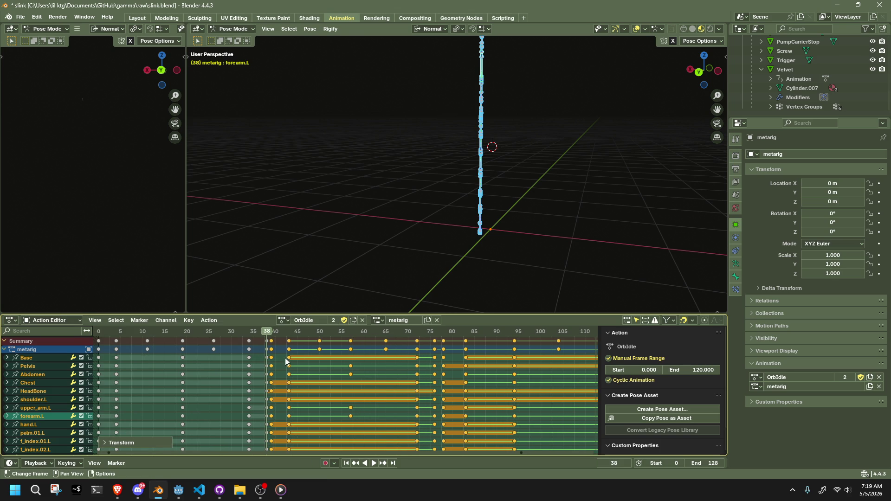
click(436, 333)
scroll(464, 348, down, 3)
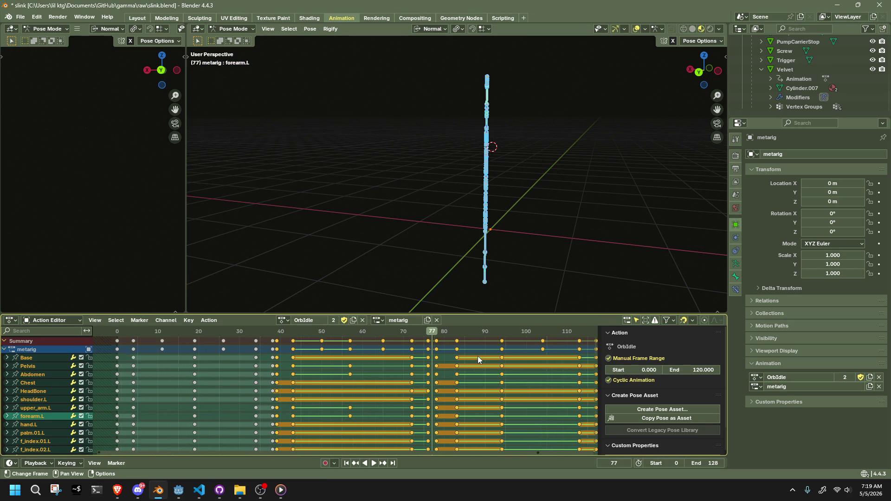
mouse_move(544, 388)
mouse_down()
mouse_move(461, 339)
mouse_move(408, 331)
mouse_up()
key(g)
click(406, 341)
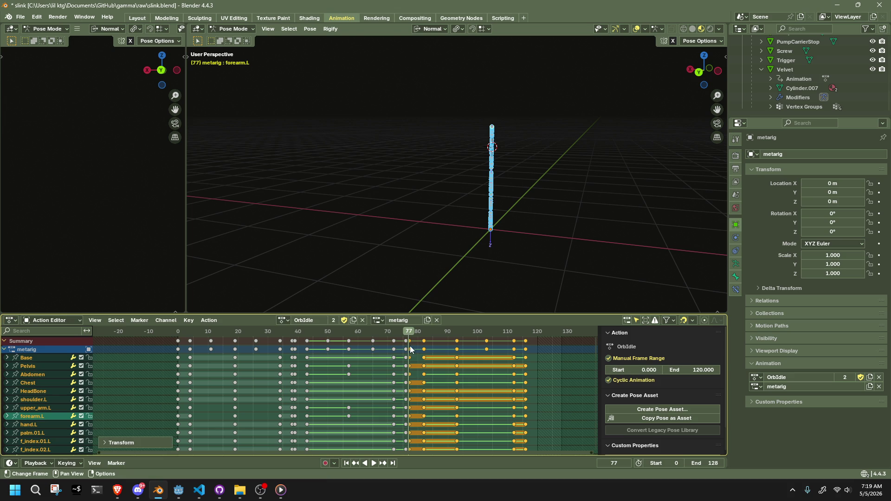
Play the loop from the first frame to preview it, checking around frame 116
key(space)
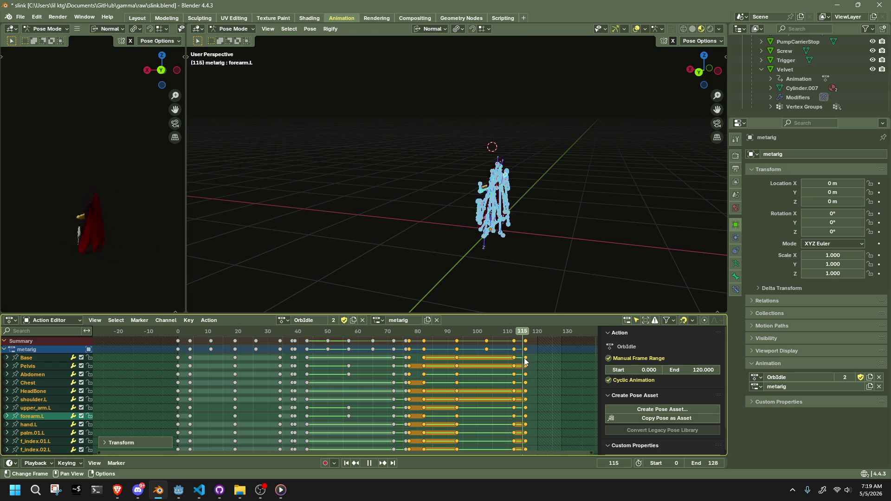
drag(535, 358, 525, 358)
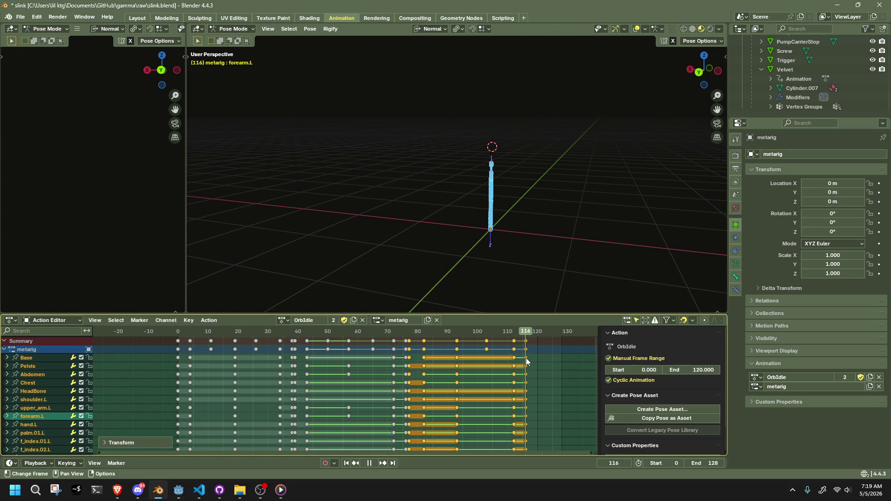
key(Escape)
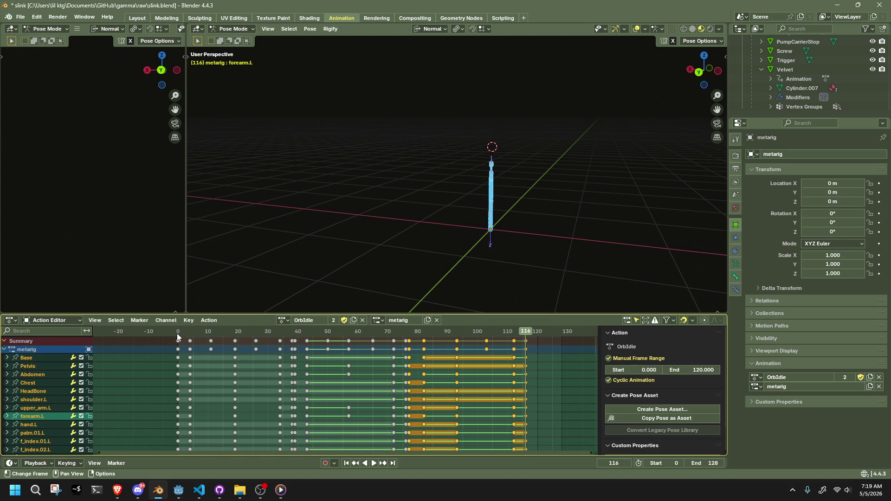
click(177, 333)
key(space)
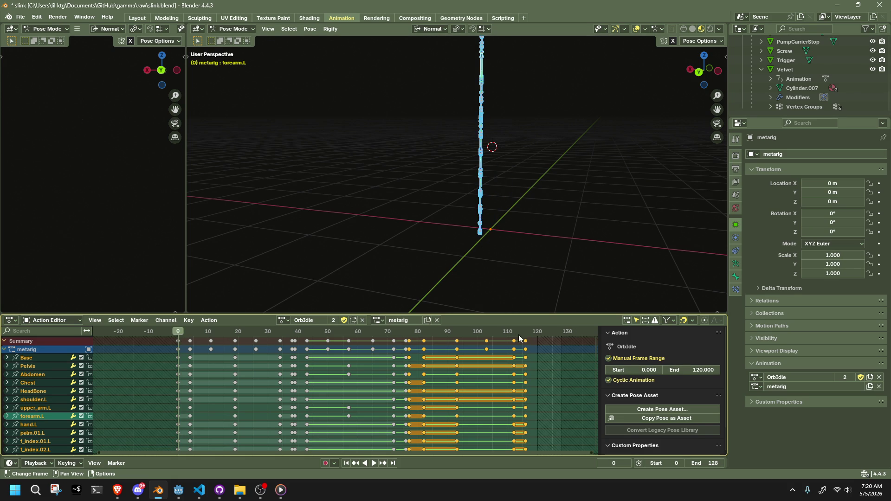
Set the OrbIdle action's end frame to 116 and save slink.blend
key(Escape)
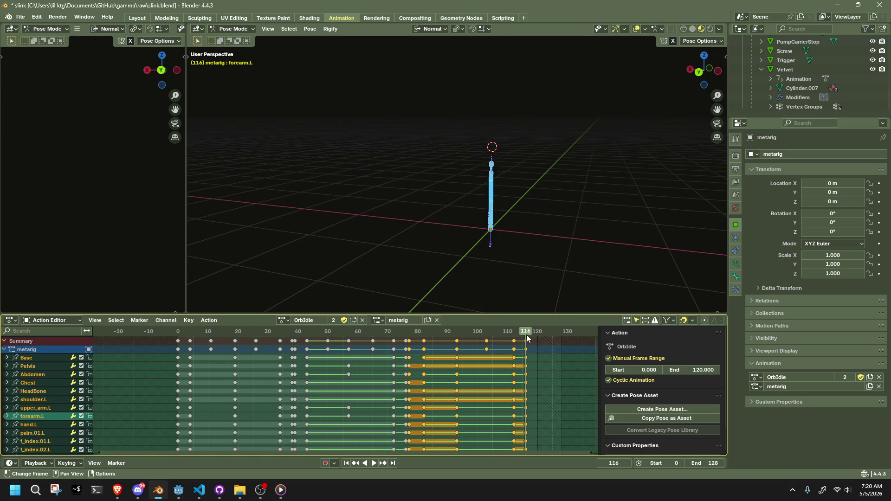
key(space)
mouse_move(526, 335)
mouse_down()
mouse_move(511, 336)
mouse_move(539, 344)
mouse_up()
key(space)
click(716, 463)
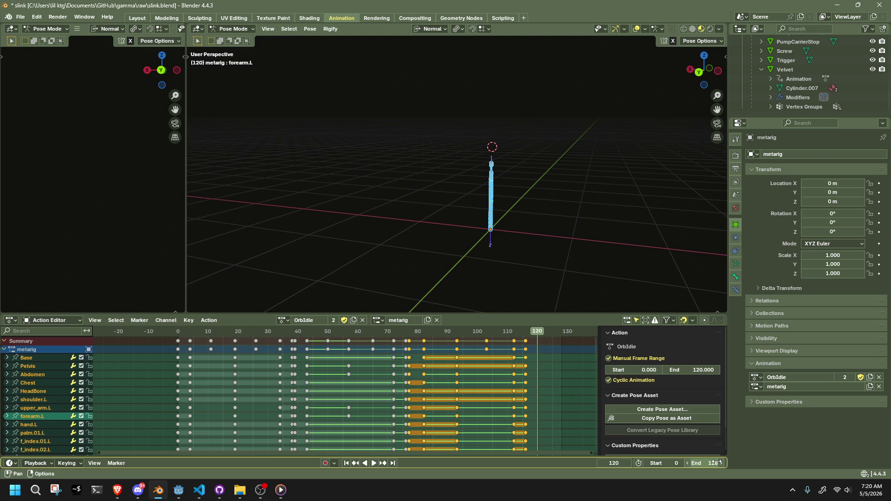
drag(524, 337, 525, 335)
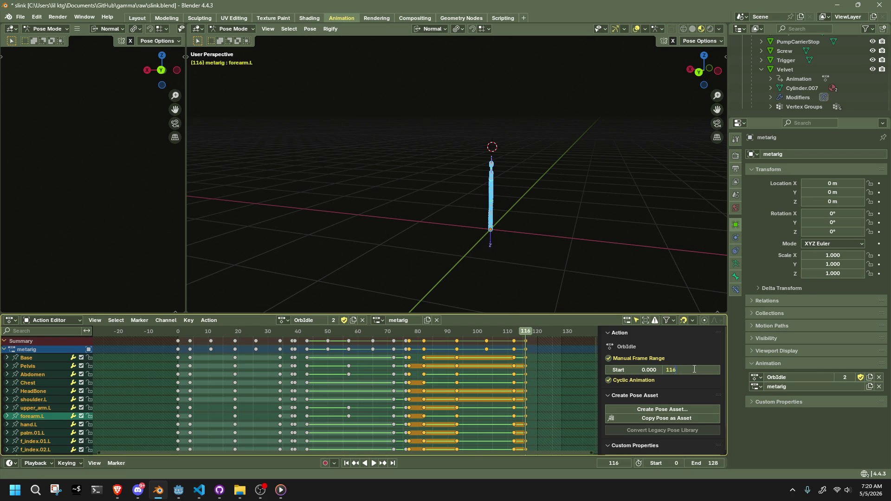
key(ctrl+s)
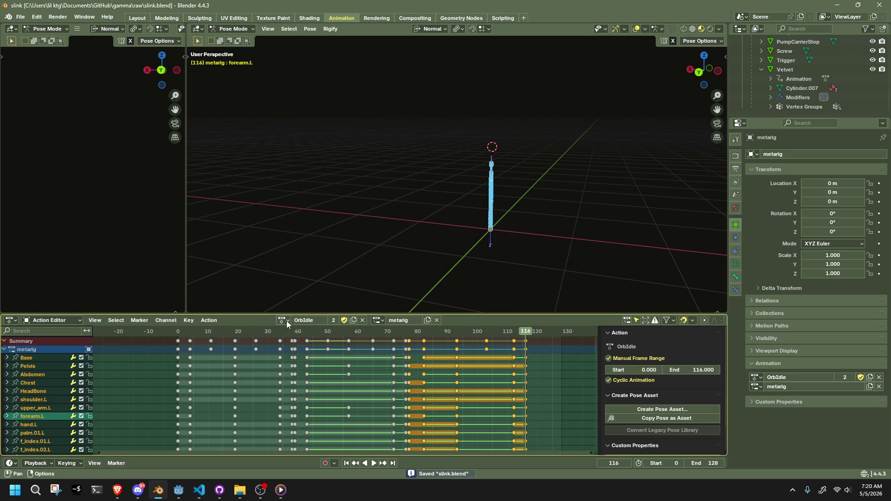
Switch the rig to the Idle action, preview it from the start, and save again
click(285, 320)
click(303, 351)
click(183, 333)
key(space)
key(ctrl+s)
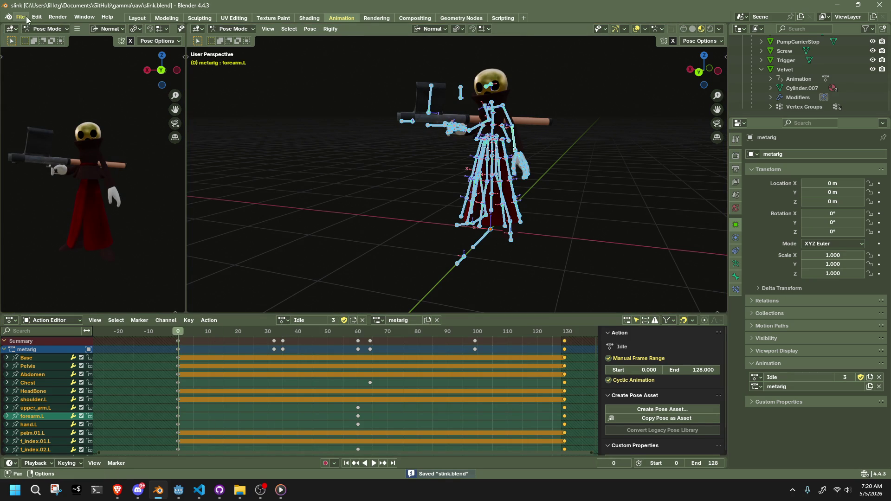
Export the rig with its animations to glTF 2.0, then switch to the Godot editor
click(25, 19)
mouse_move(51, 160)
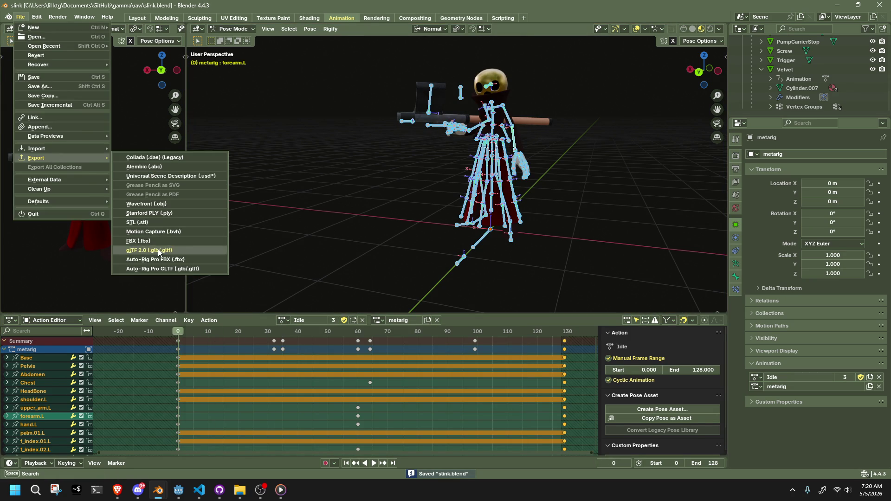
click(159, 251)
click(583, 394)
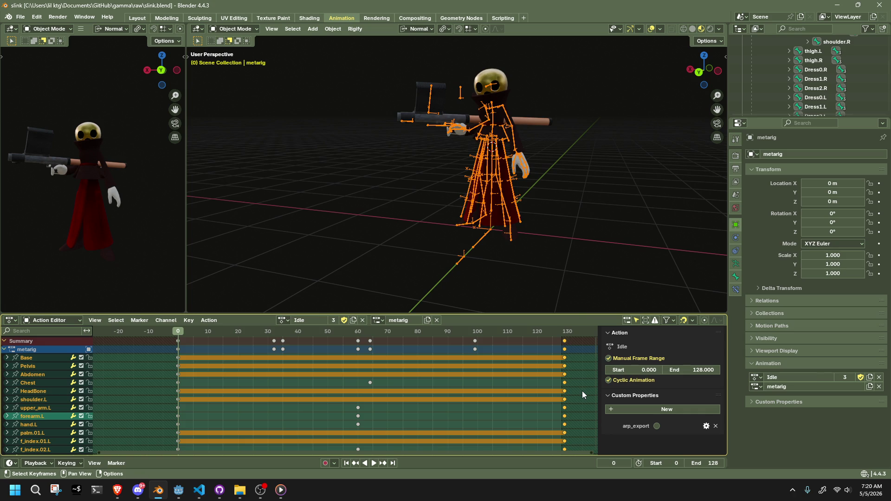
key(alt+Tab)
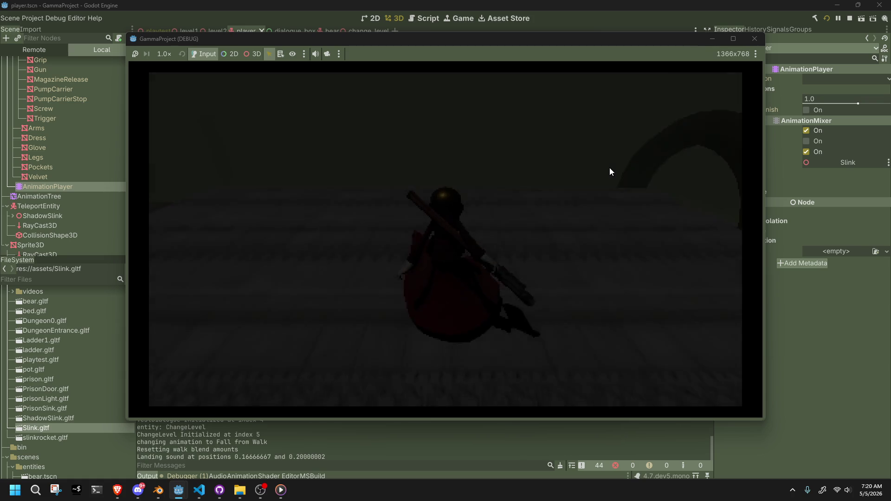
Walk the character forward, fire the cyan orb to teleport, and head down the corridor
key(s)
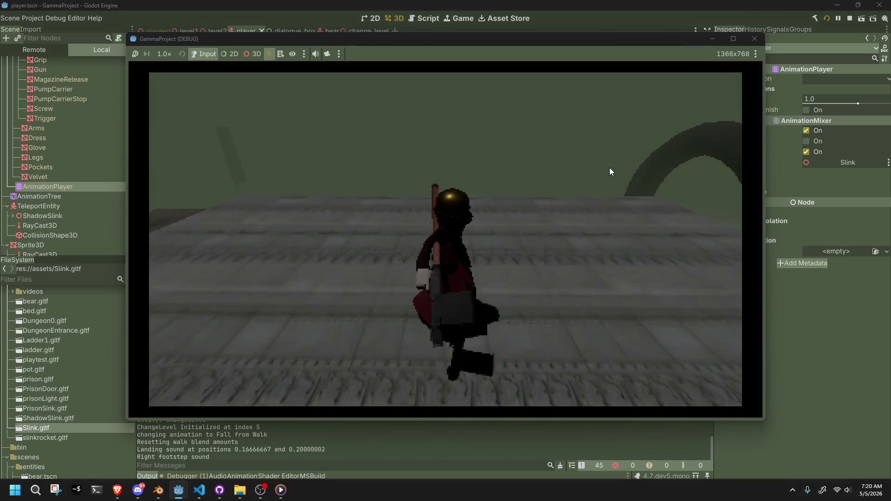
key(w)
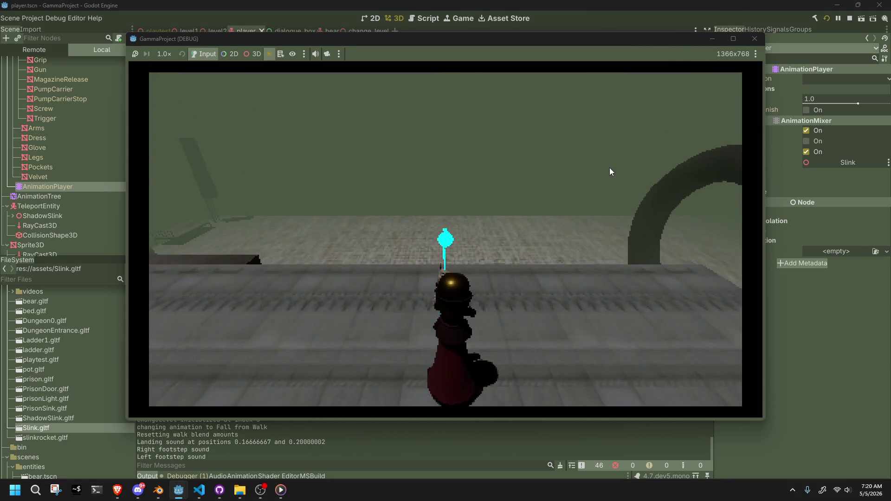
click(610, 171)
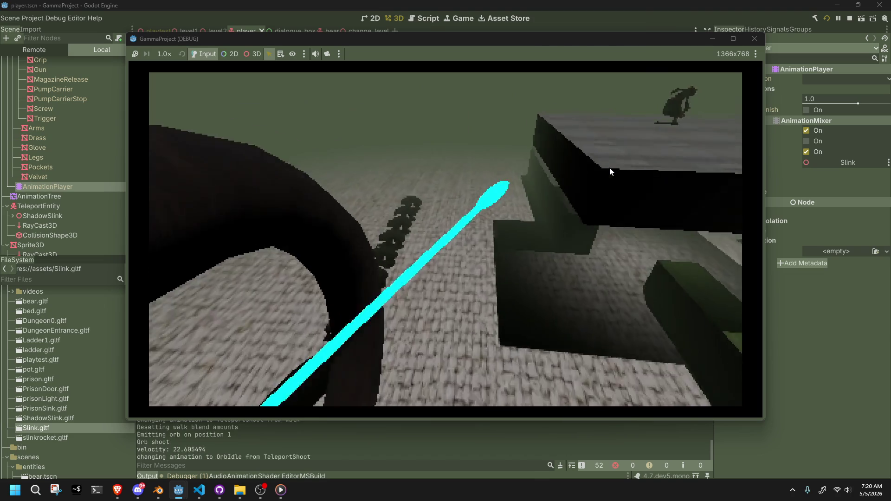
key(w)
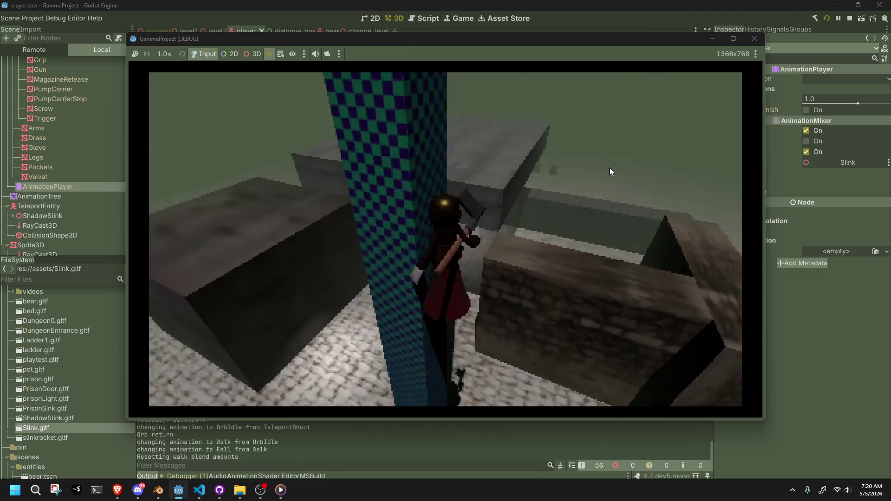
key(w)
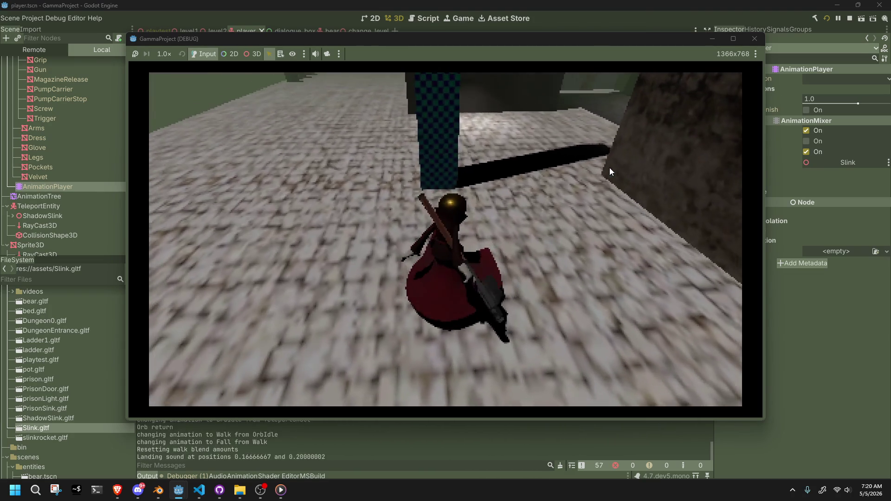
key(w)
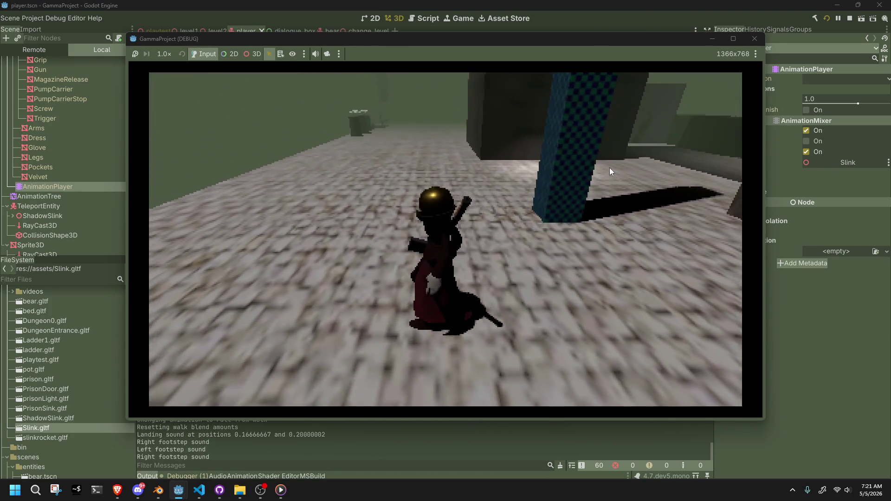
key(w)
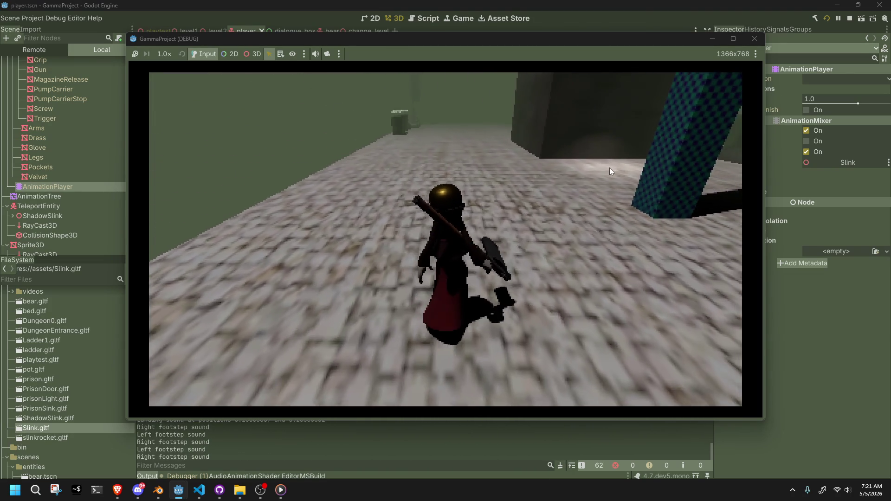
key(w)
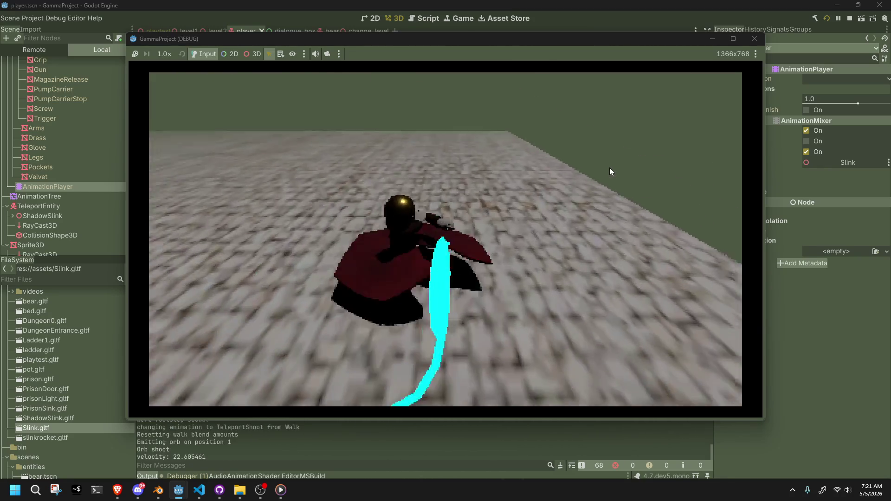
Walk past the bed, fire the orb twice more across the cobblestone floor, then stop with F8
key(w)
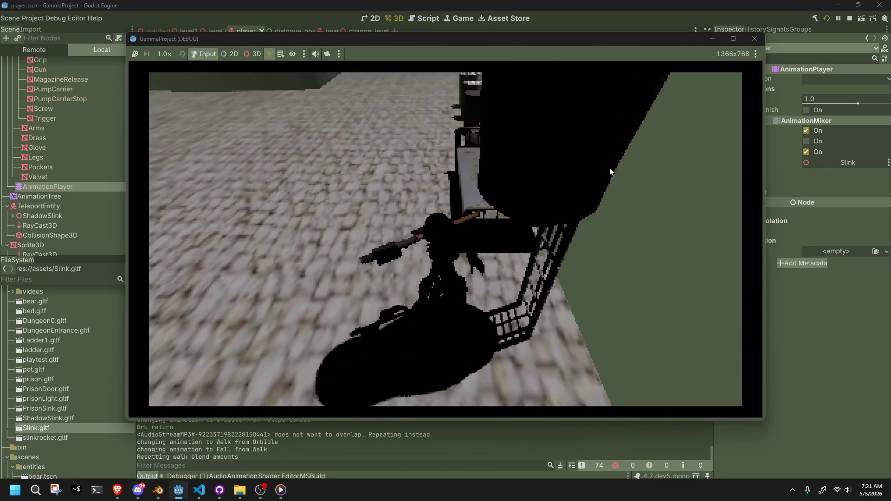
key(w)
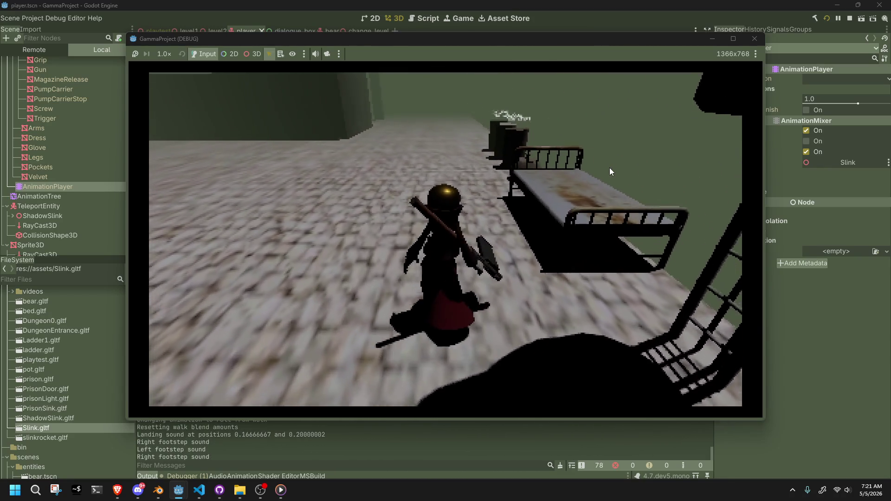
key(w)
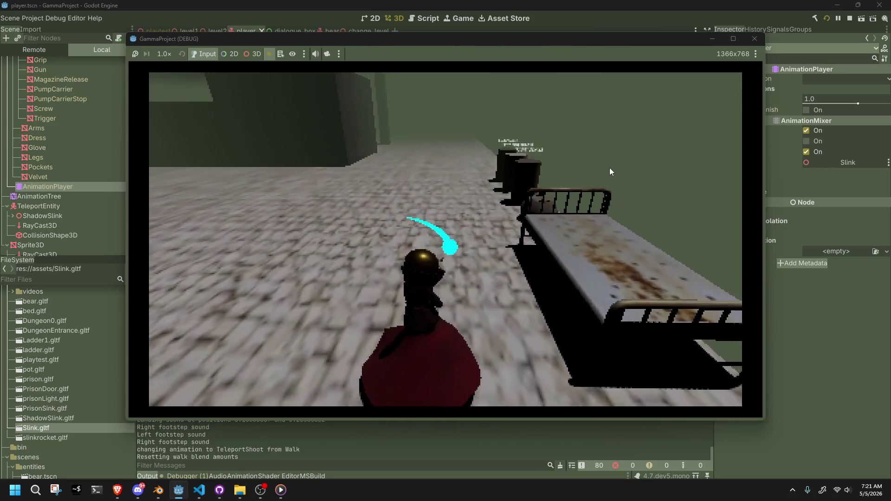
click(609, 171)
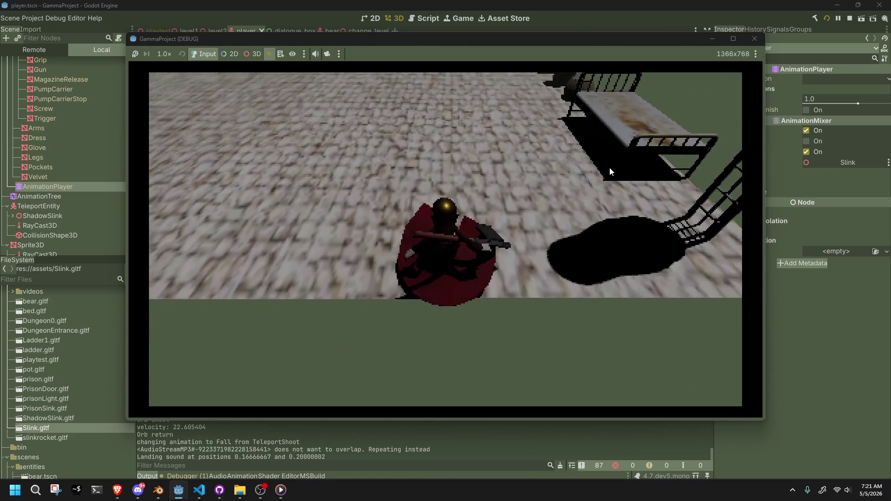
key(w)
key(w)
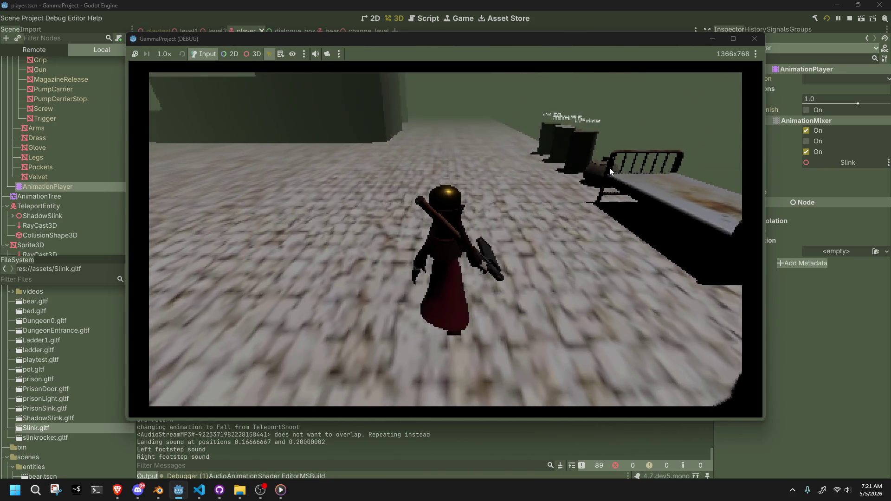
key(w)
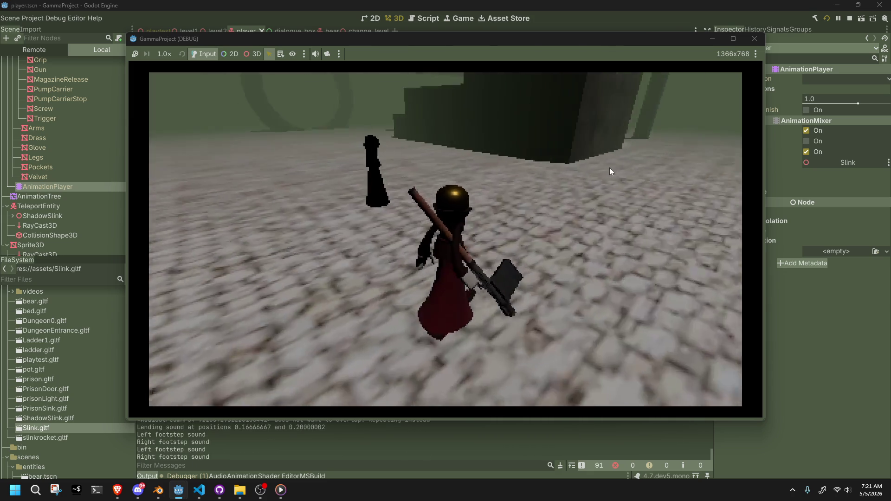
key(w)
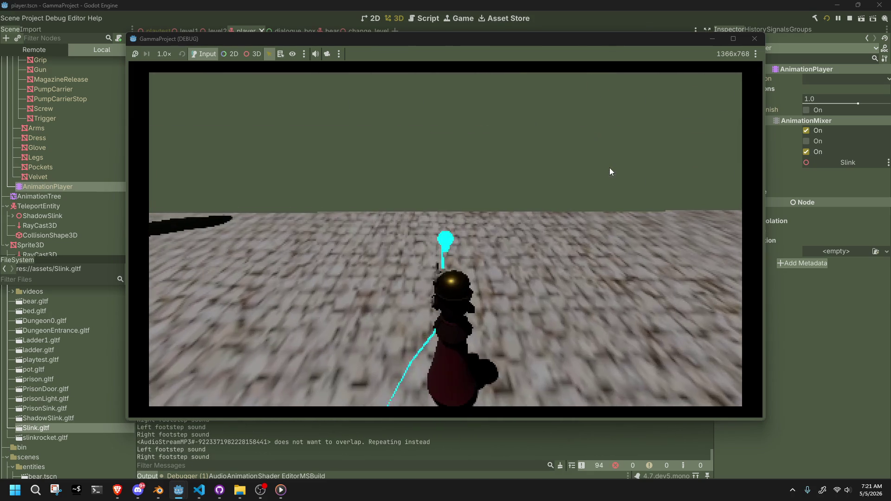
click(610, 168)
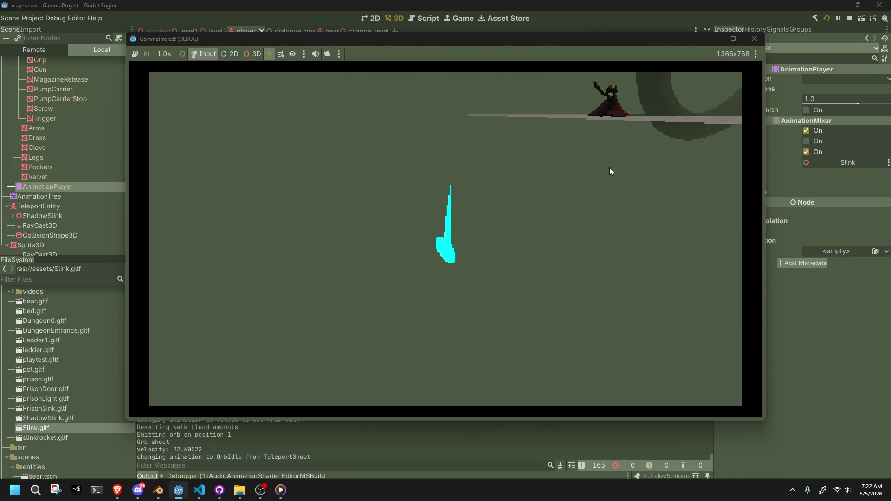
key(F8)
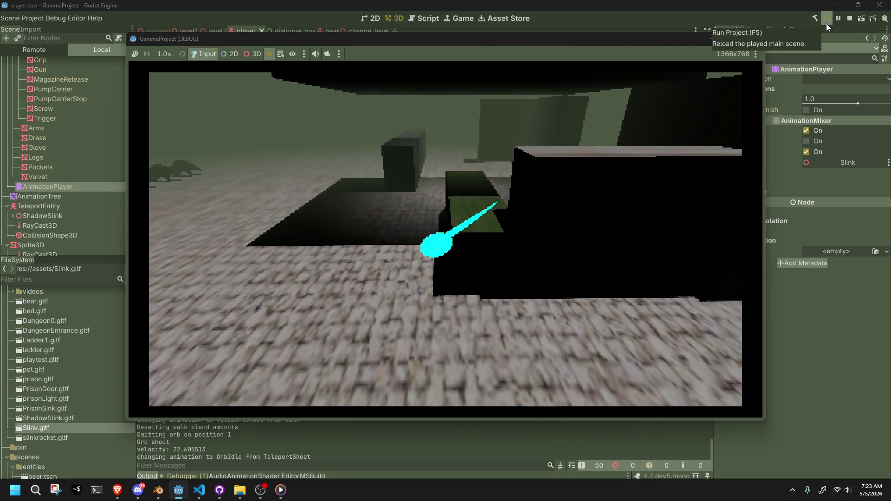
Stop the game, relaunch it to throw the orb again, then close it with Alt+F4
key(F8)
click(826, 24)
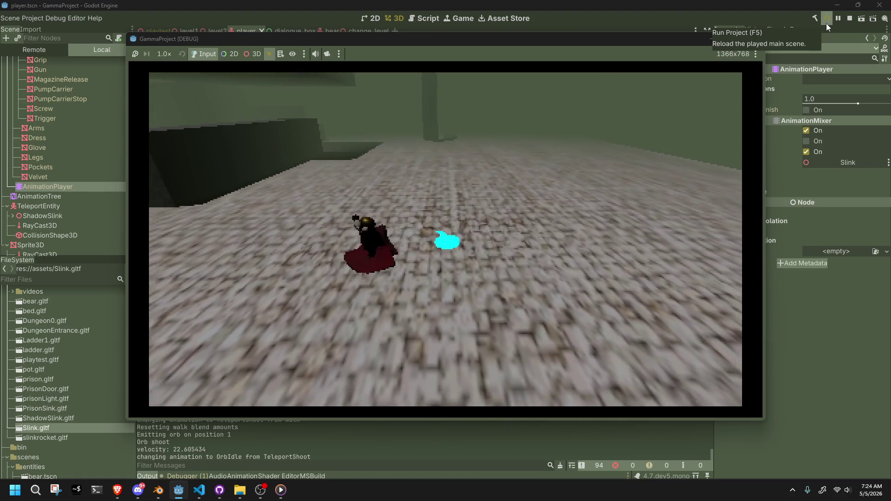
key(alt+F4)
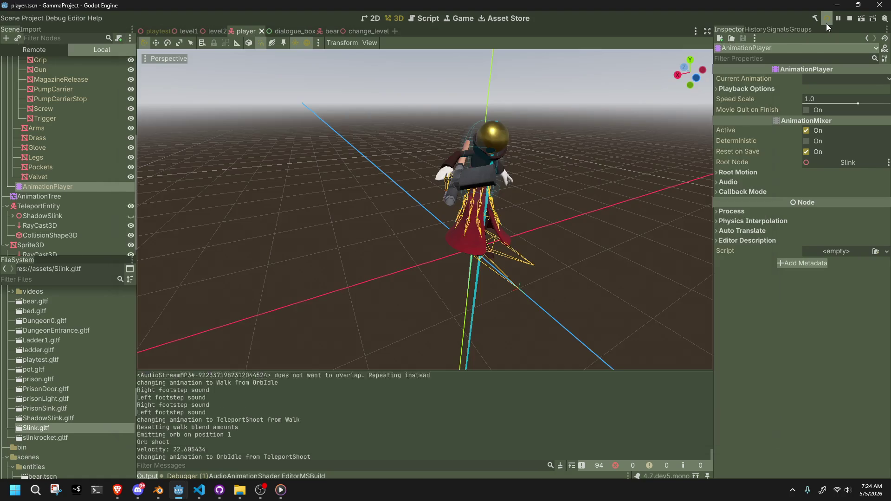
Bring up Orb.cs in VS Code, inspect lines 55–57, and undo a stray edit to the lift line
key(alt+Tab)
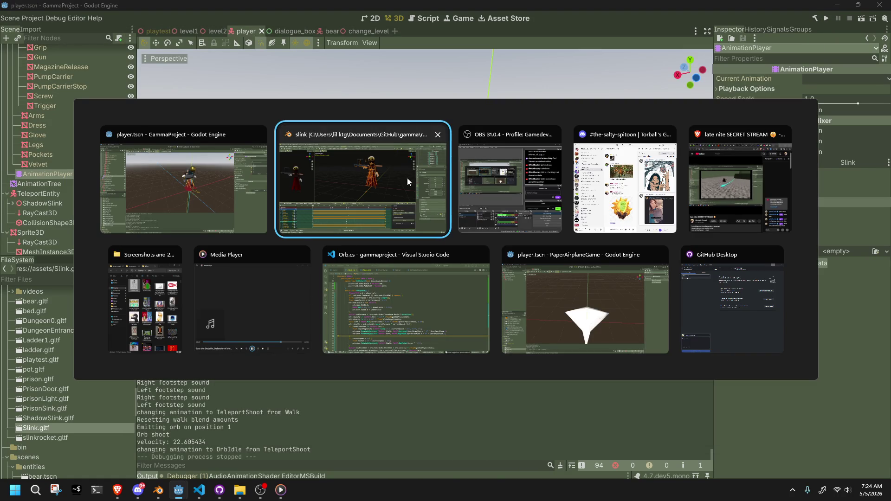
click(362, 318)
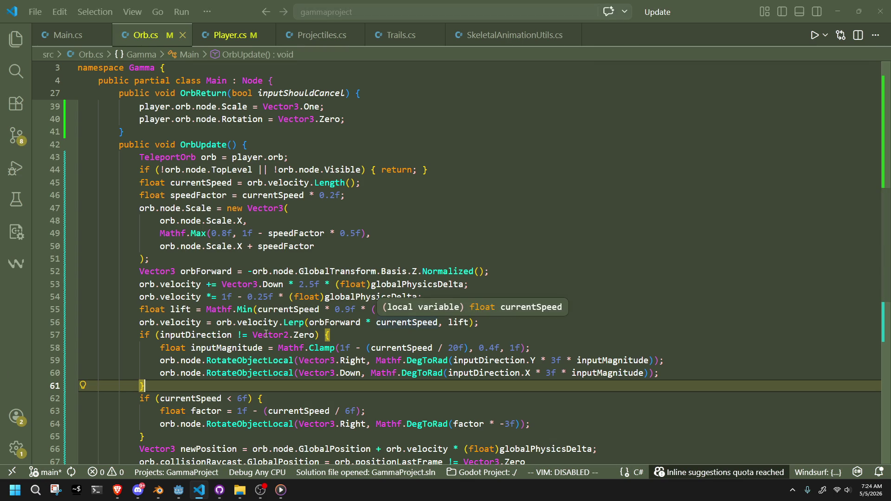
click(268, 334)
click(191, 311)
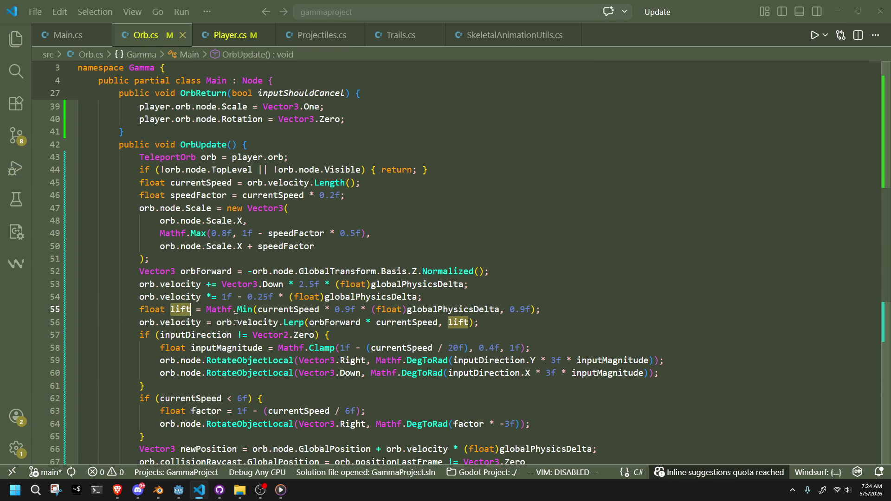
click(404, 335)
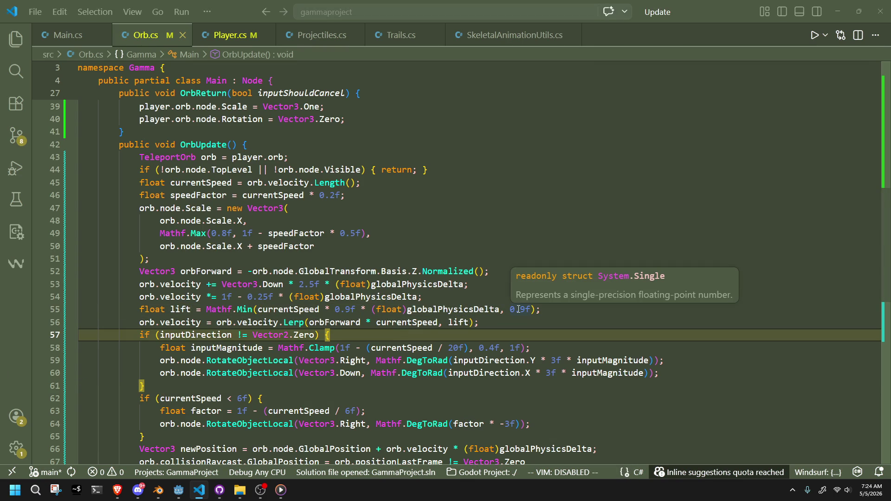
click(528, 323)
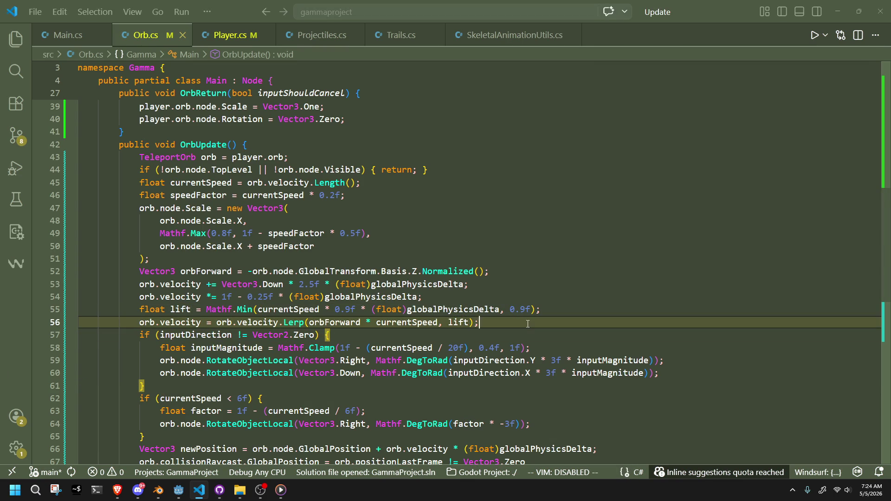
click(530, 313)
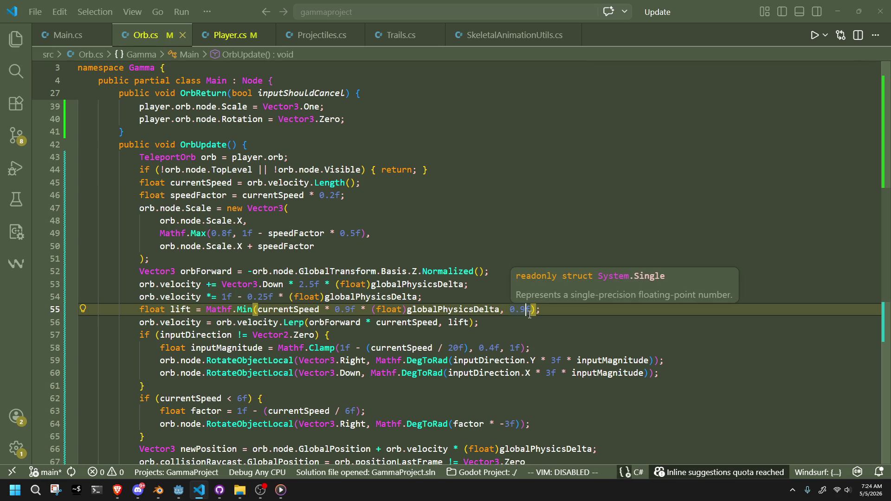
key(Left)
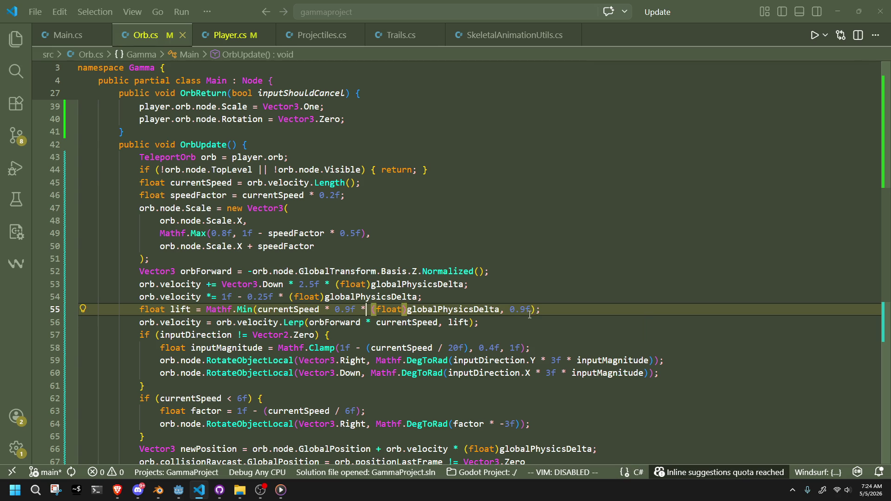
key(BackSpace)
key(BackSpace)
key(BackSpace)
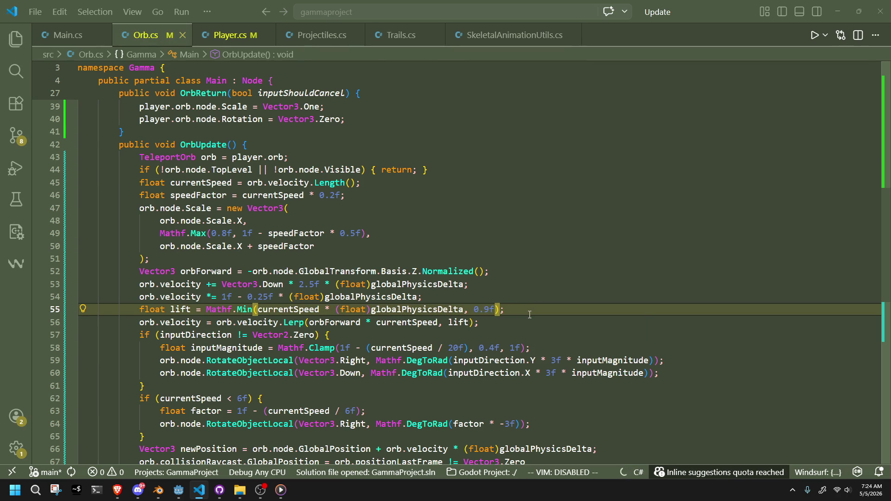
key(alt+Tab)
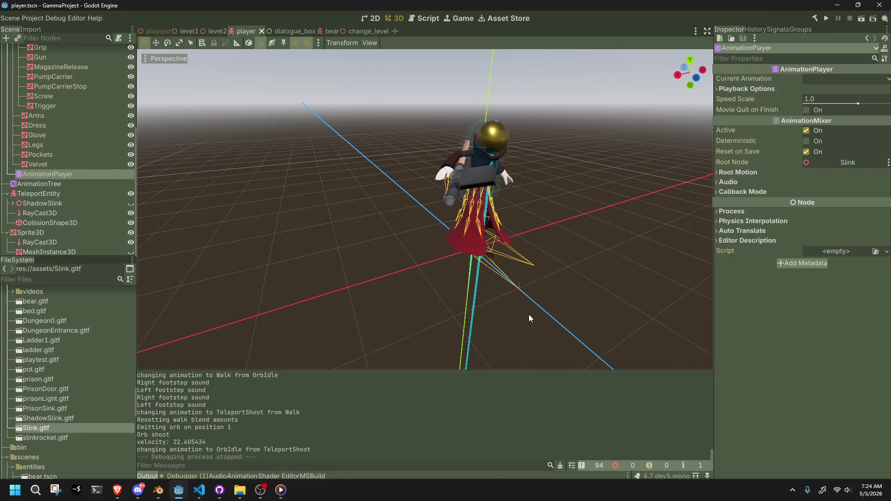
key(alt+Tab)
key(ctrl+z)
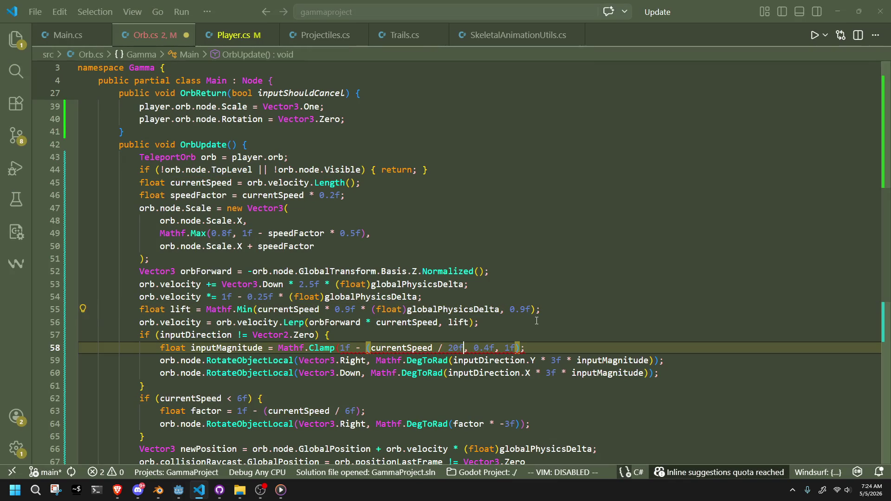
Change the line 55 lift cap from 0.9f to 1f, save Orb.cs, and rerun the game
click(529, 320)
drag(526, 310, 517, 310)
text(1)
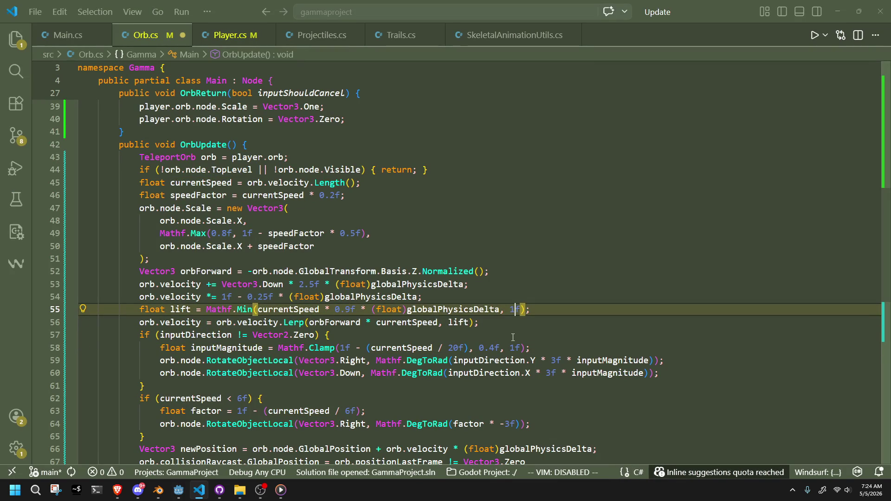
key(ctrl+s)
click(513, 337)
key(alt+Tab)
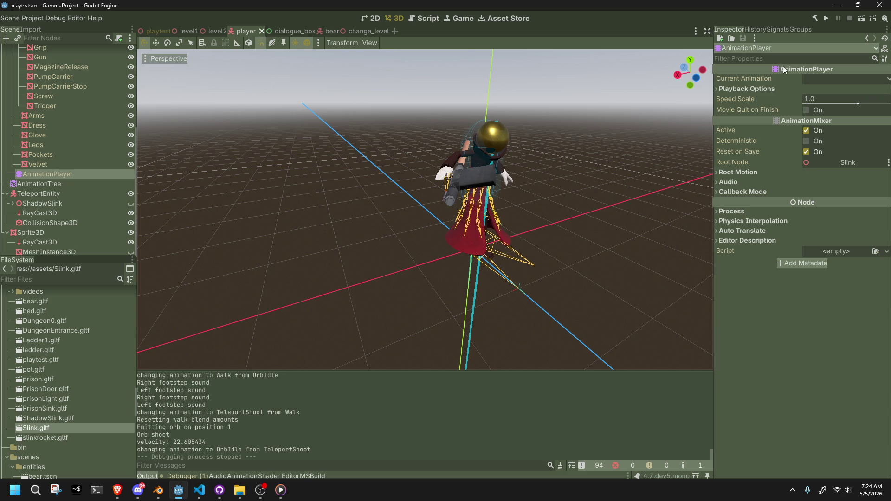
click(826, 19)
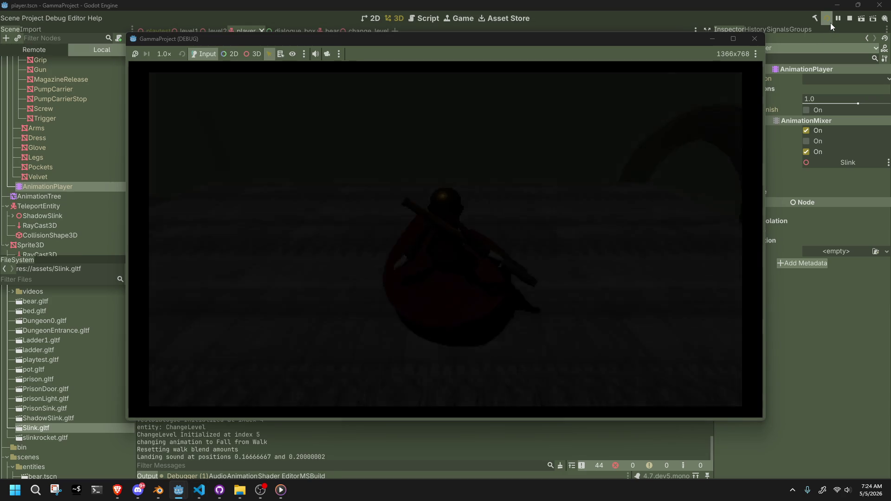
Walk and shoot the orb with the 1f lift cap, then stop the game with F8
key(w)
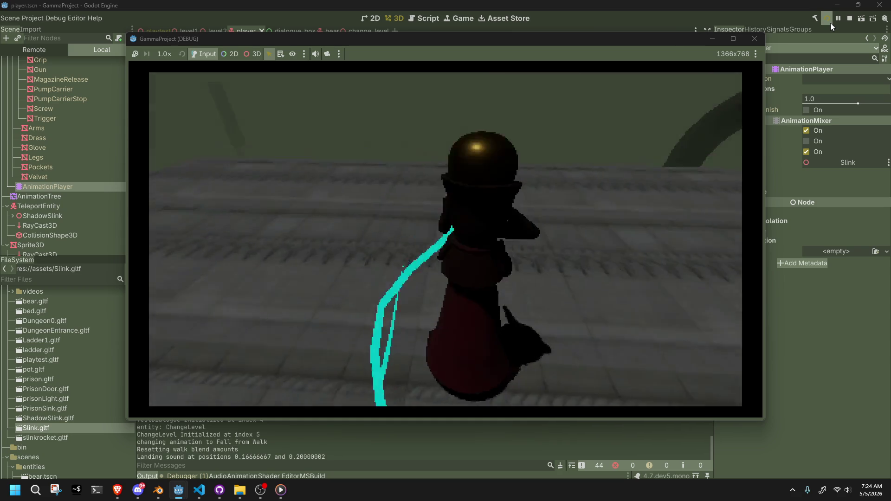
key(e)
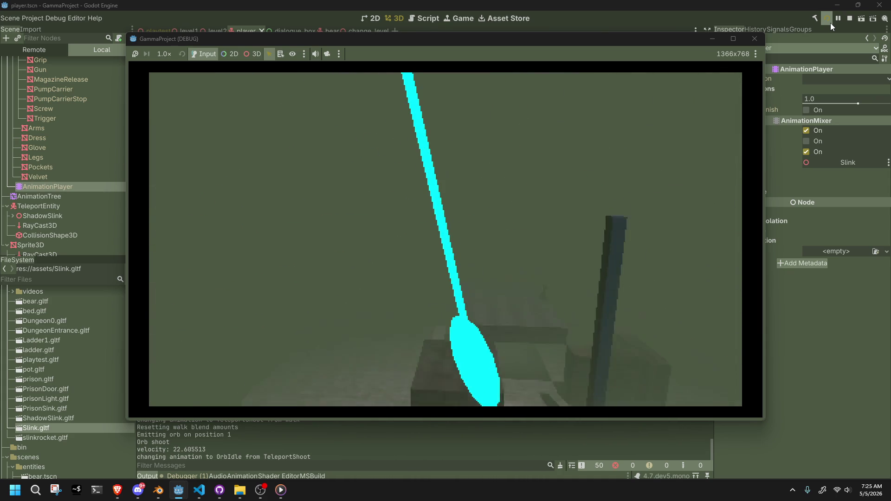
key(F8)
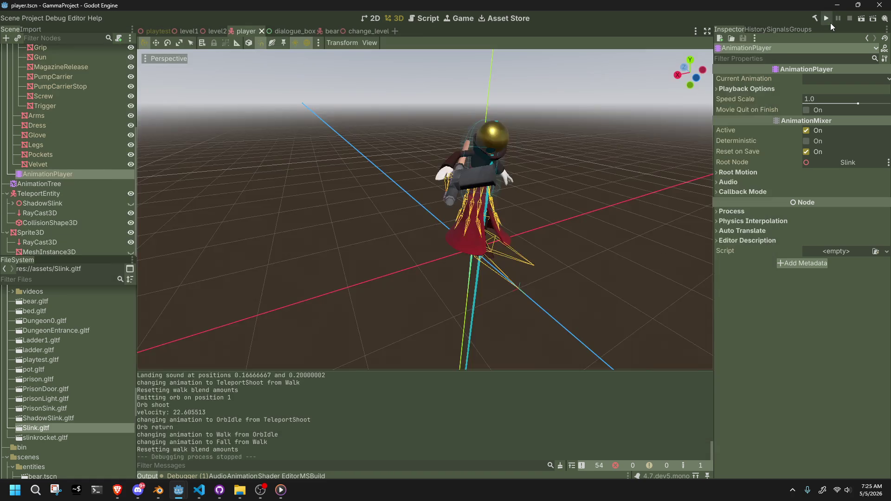
Replace the 2.5f fall strength on line 53 with GRAVITY
key(alt+Tab)
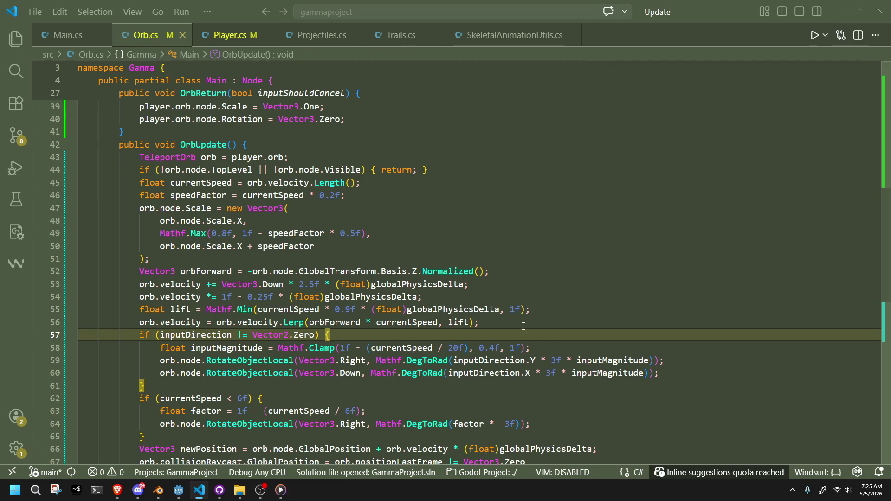
click(470, 299)
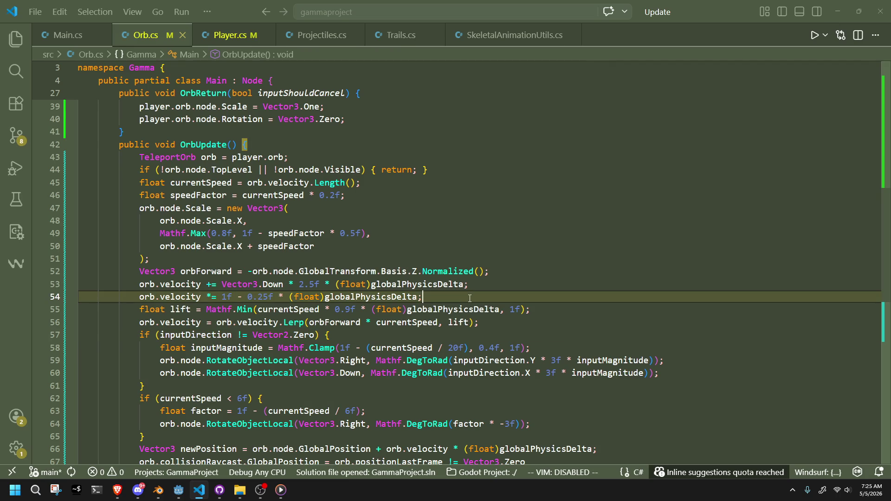
click(314, 284)
drag(321, 284, 306, 285)
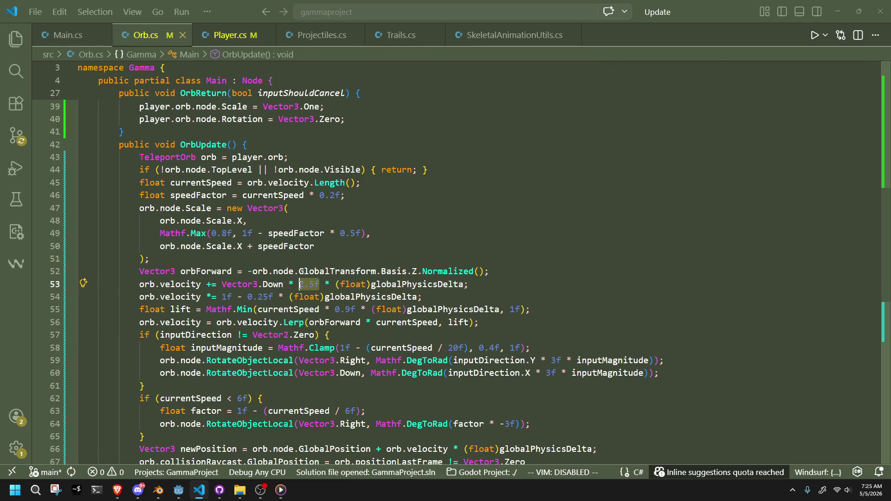
text(GRAVITY)
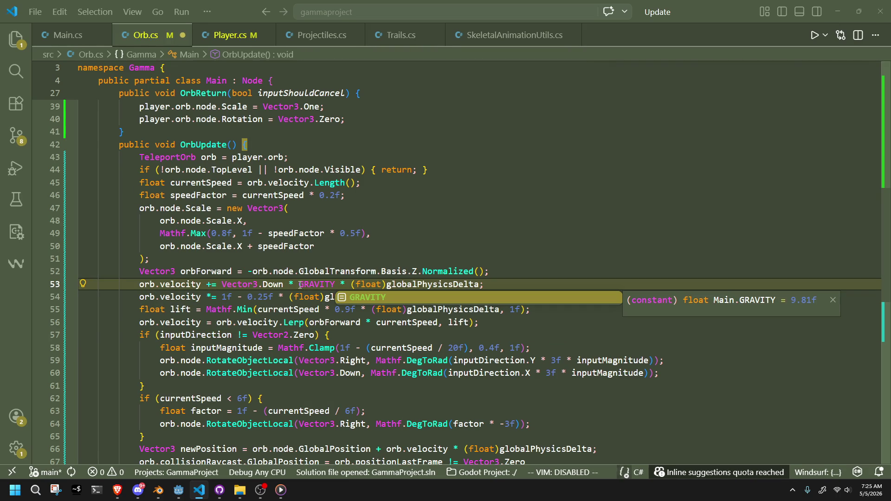
click(367, 334)
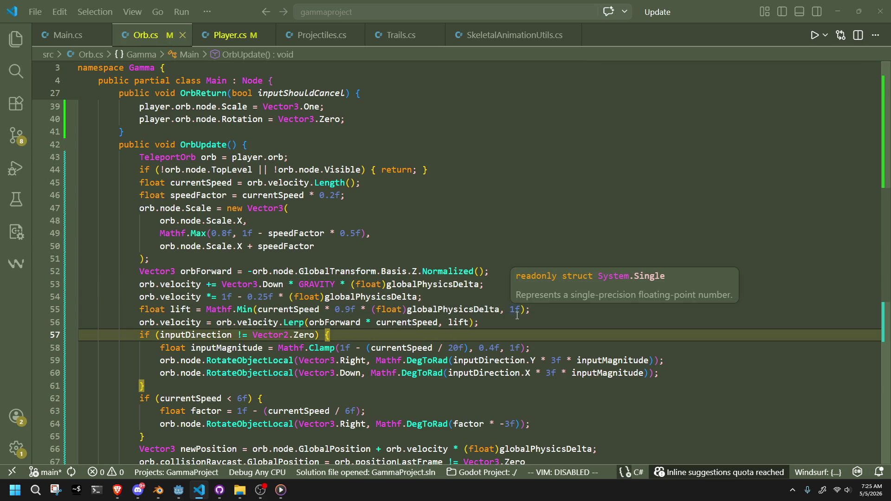
Lower the line 55 lift multiplier from 0.9f to 0.7f and rebuild the game
click(444, 292)
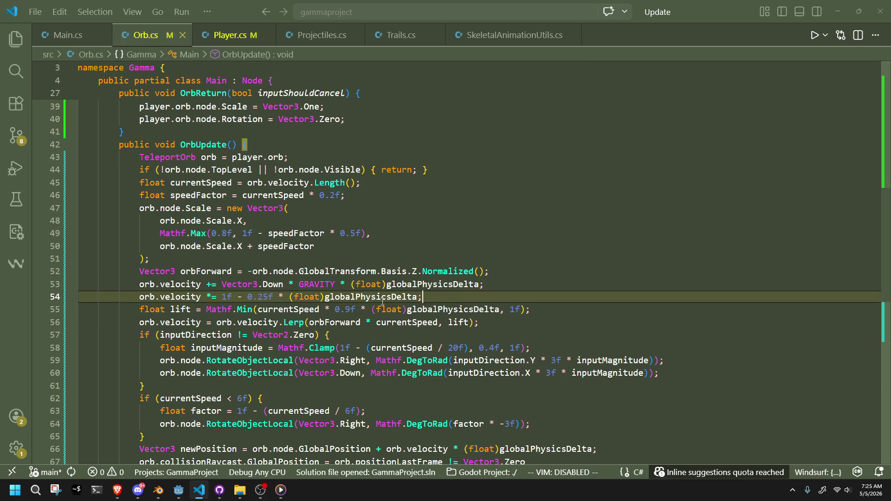
click(353, 309)
key(BackSpace)
text(7)
key(alt+Tab)
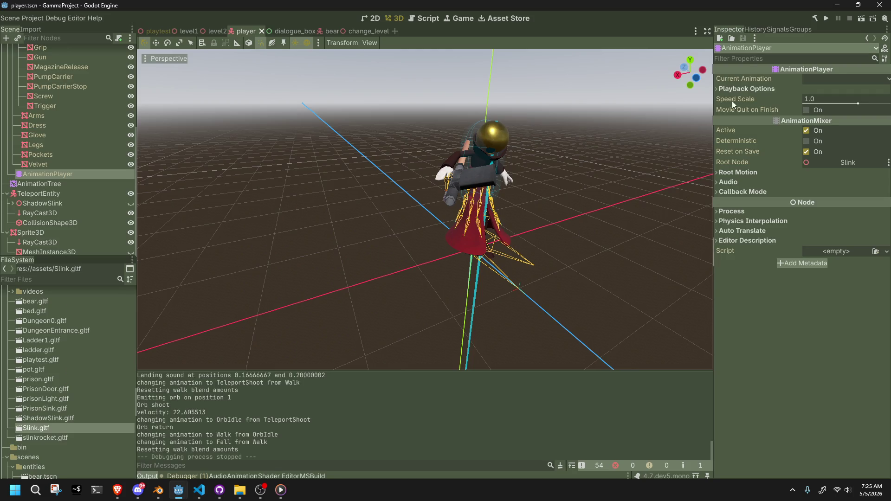
click(830, 21)
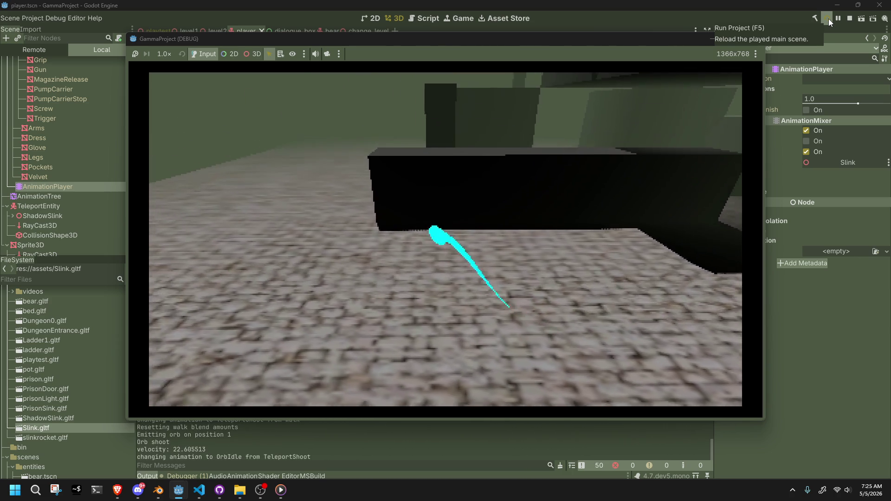
Stop the game, delete the 7 from the line 55 lift multiplier, and save Orb.cs
key(F8)
key(alt+Tab)
key(BackSpace)
key(ctrl+s)
key(alt+Tab)
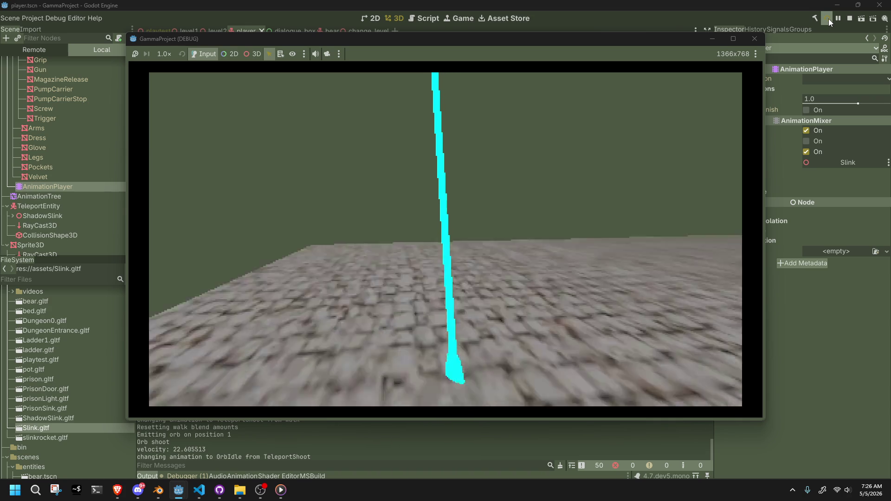
Rerun the game with the updated code, jump and test the orb, then stop and return to Orb.cs
click(828, 19)
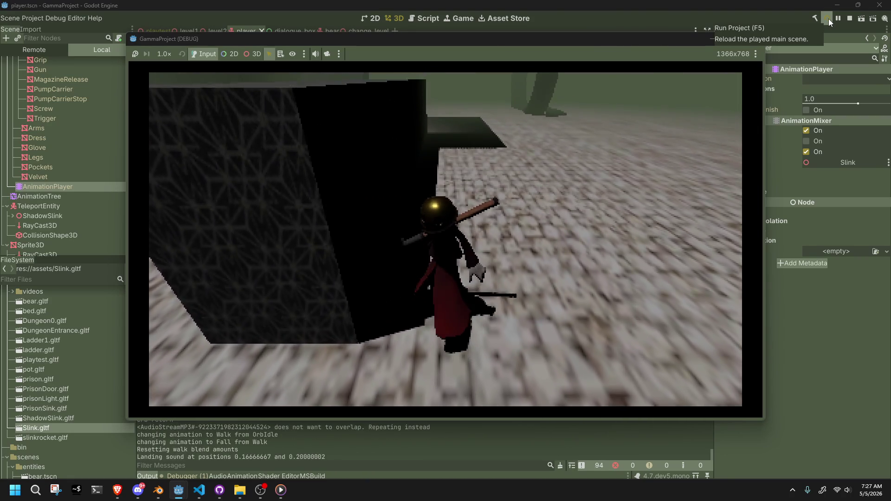
key(space)
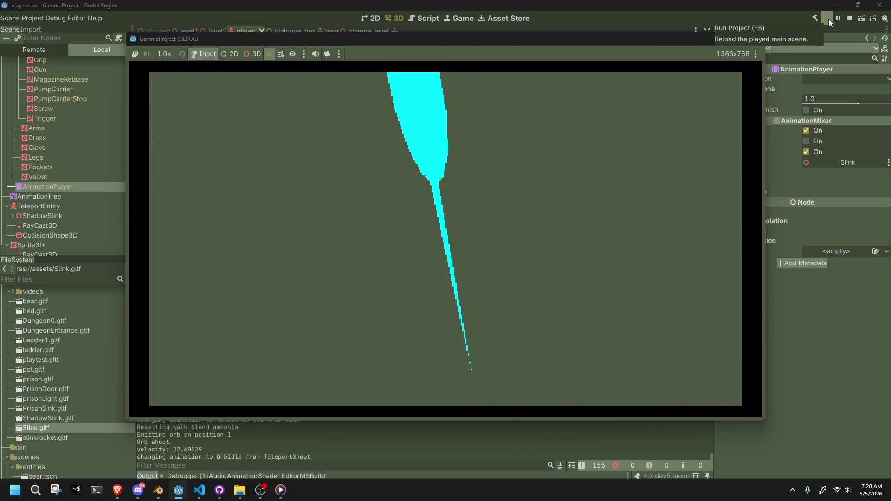
click(830, 22)
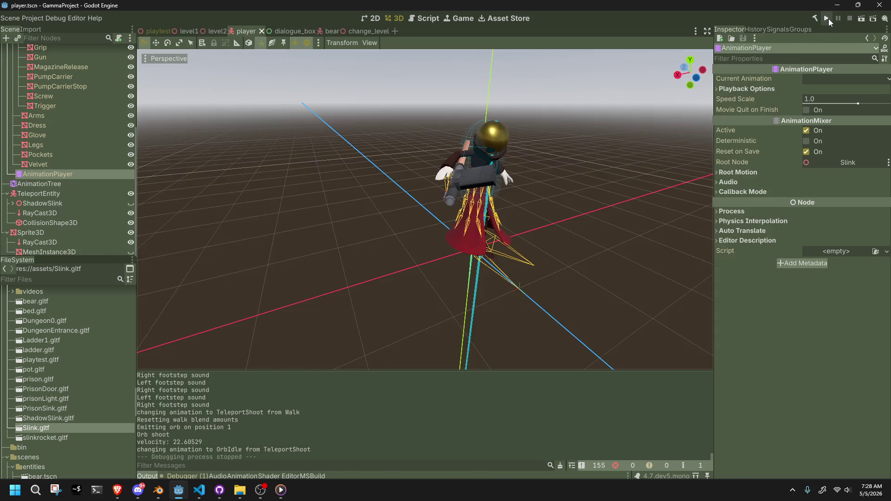
key(alt+Tab)
click(437, 335)
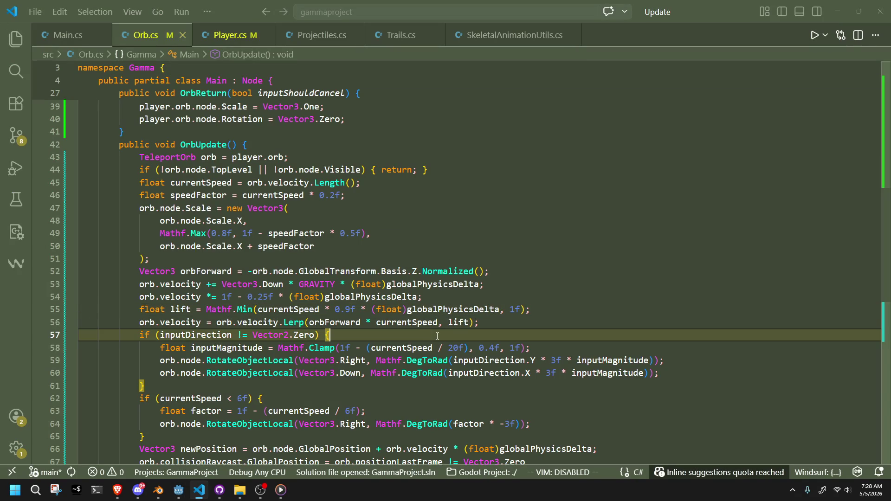
Set the line 58 Clamp maximum to 0.99f, then undo and redo the orb tuning edits
click(510, 398)
click(515, 348)
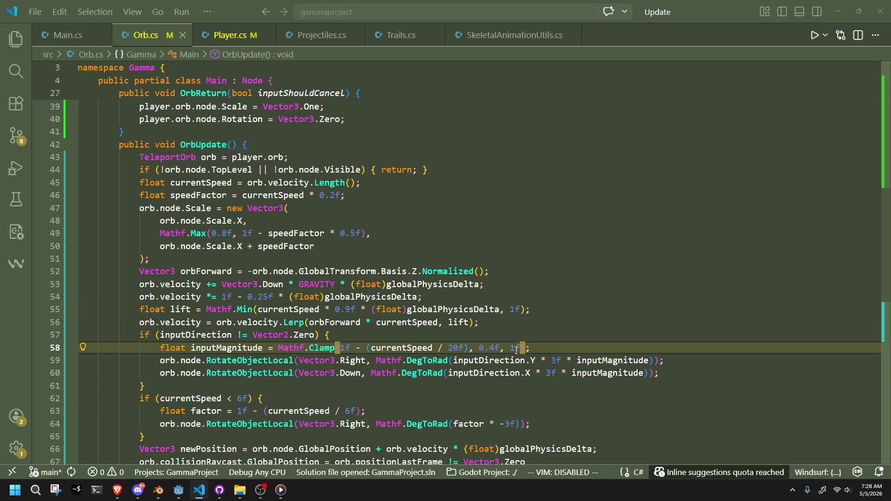
text(0.)
key(BackSpace)
key(BackSpace)
text(0.99f)
click(489, 340)
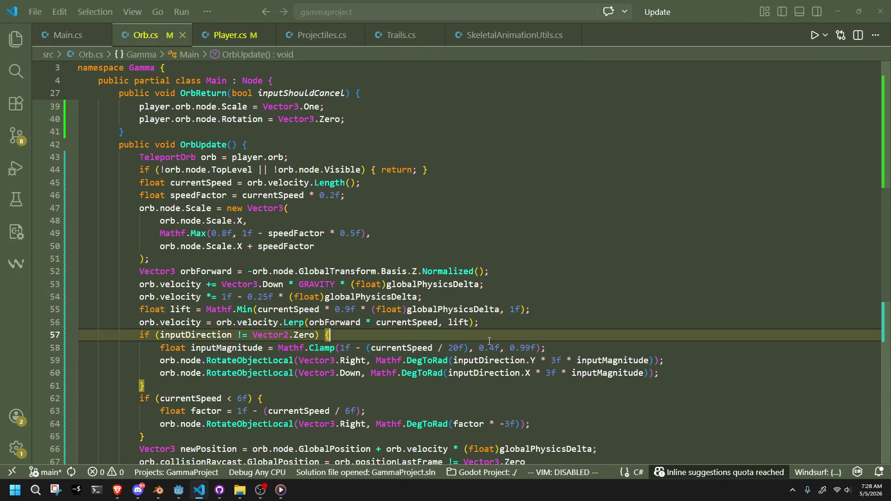
click(353, 315)
click(430, 336)
click(505, 322)
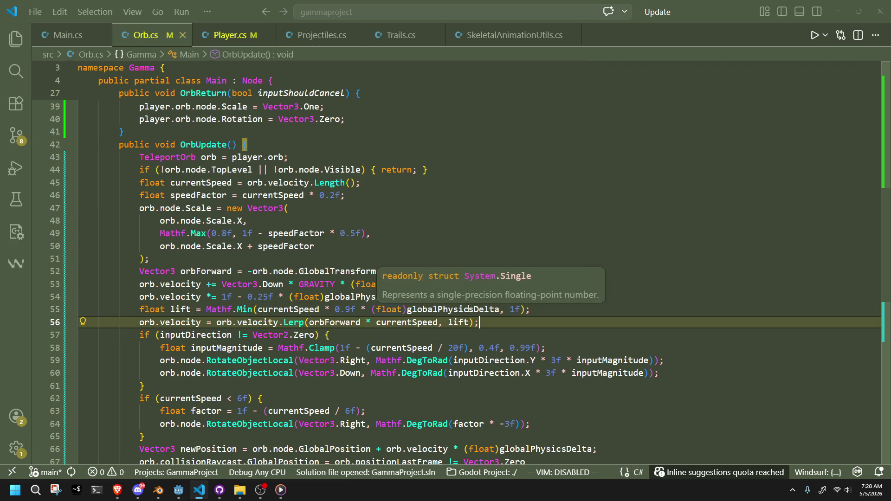
click(494, 330)
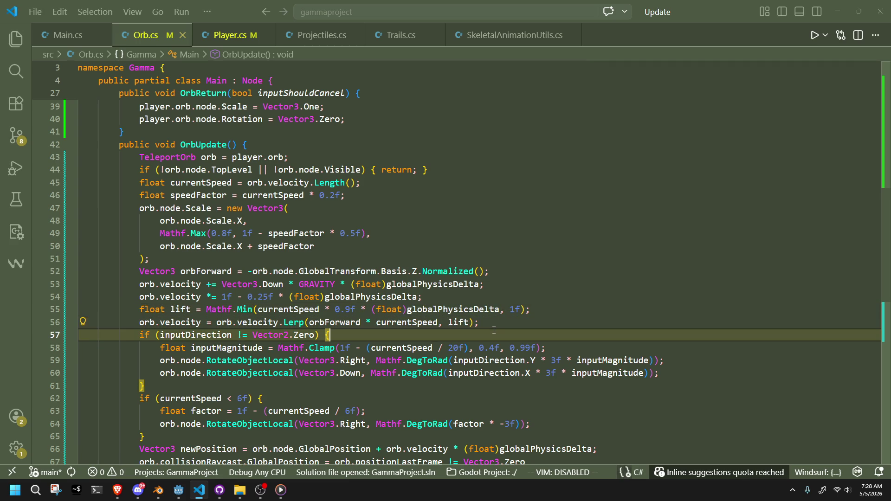
key(ctrl+z)
key(ctrl+z)
key(ctrl+z)
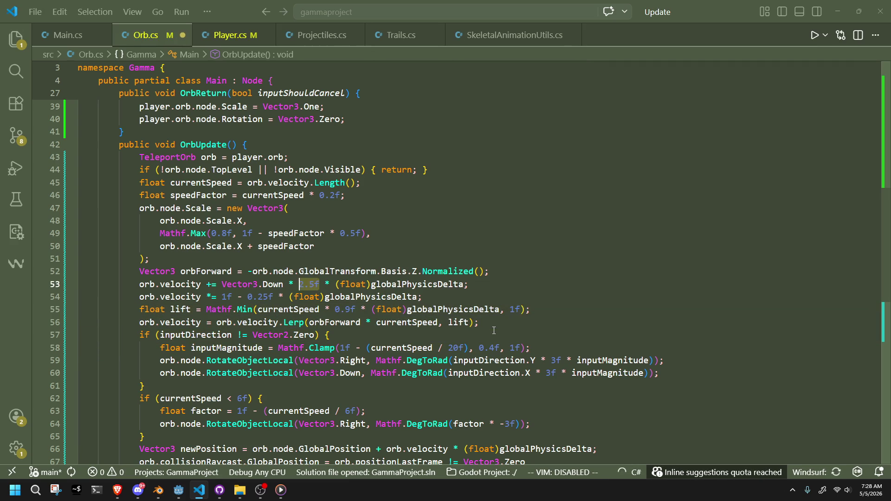
key(ctrl+z)
key(ctrl+z)
key(ctrl+y)
key(ctrl+y)
key(ctrl+y)
key(ctrl+y)
key(ctrl+y)
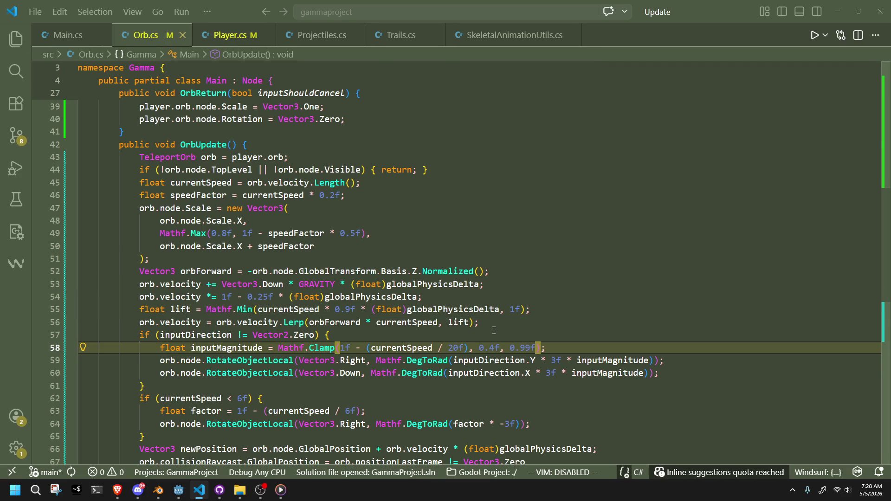
Set line 58's Clamp maximum back to 1 and change the line 55 lift cap from 1f to 0.99
click(493, 330)
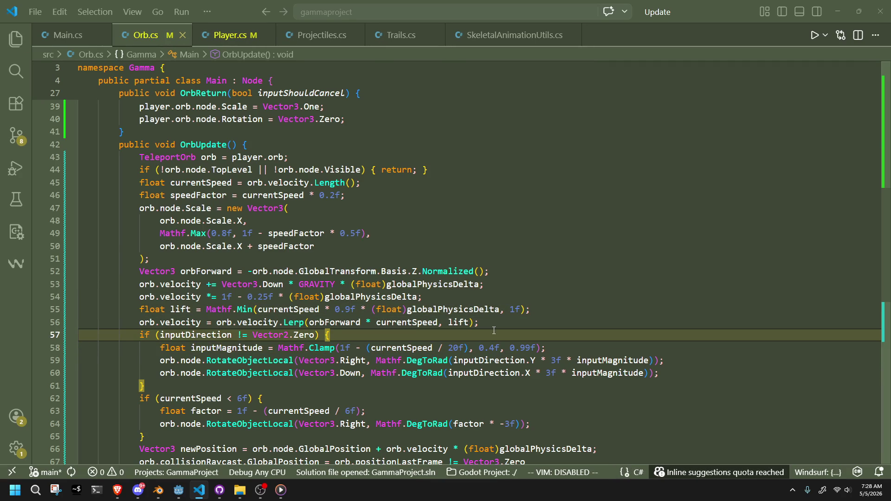
drag(530, 349, 516, 351)
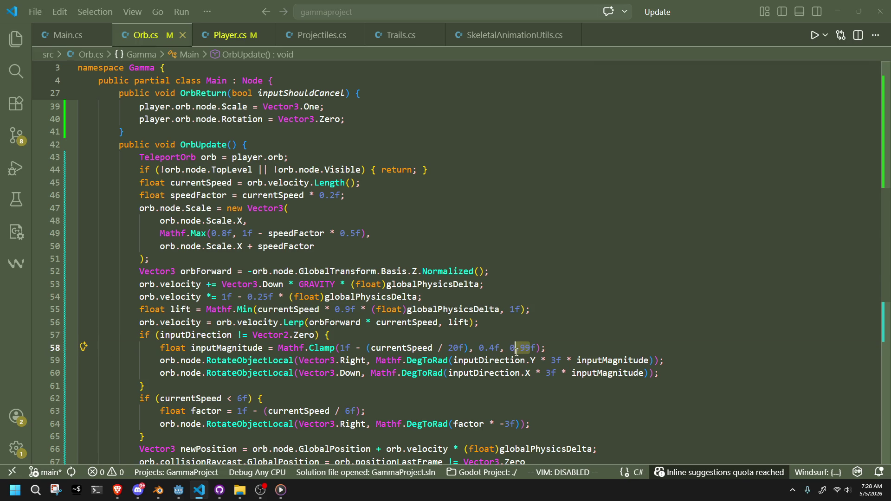
text(1)
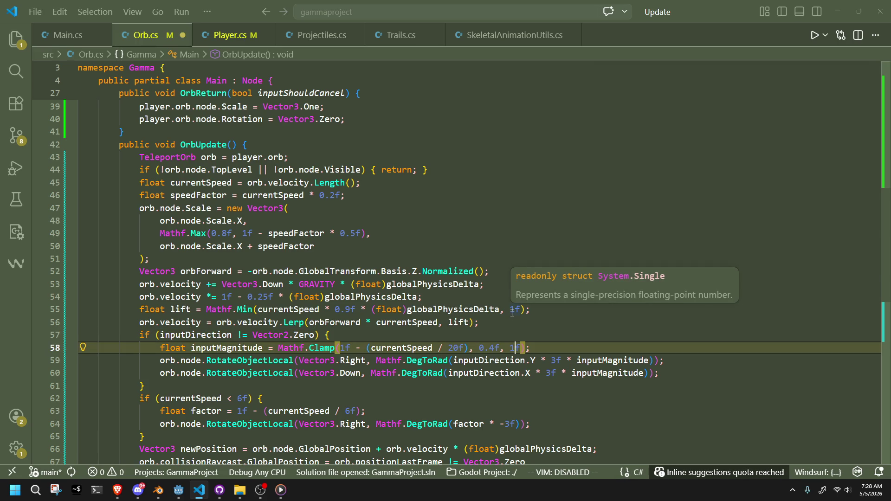
click(517, 315)
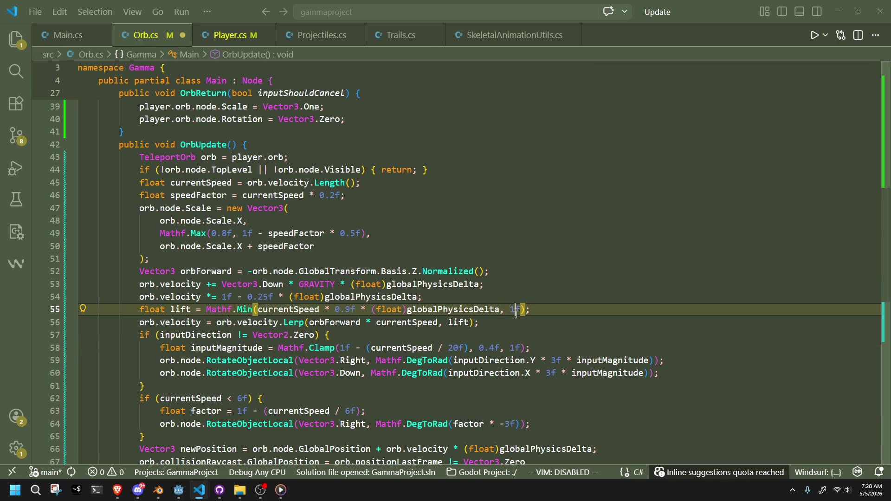
text(75)
key(ctrl+z)
click(516, 312)
key(BackSpace)
text(0.99)
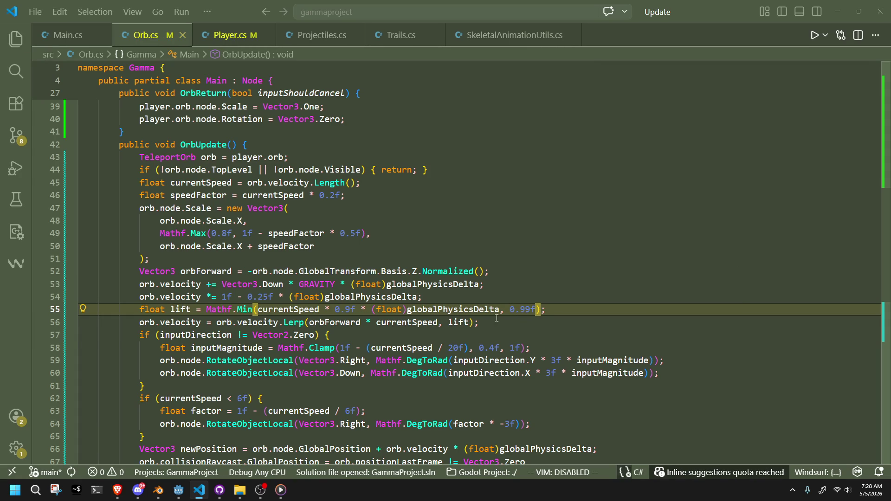
key(Down)
key(Down)
click(228, 295)
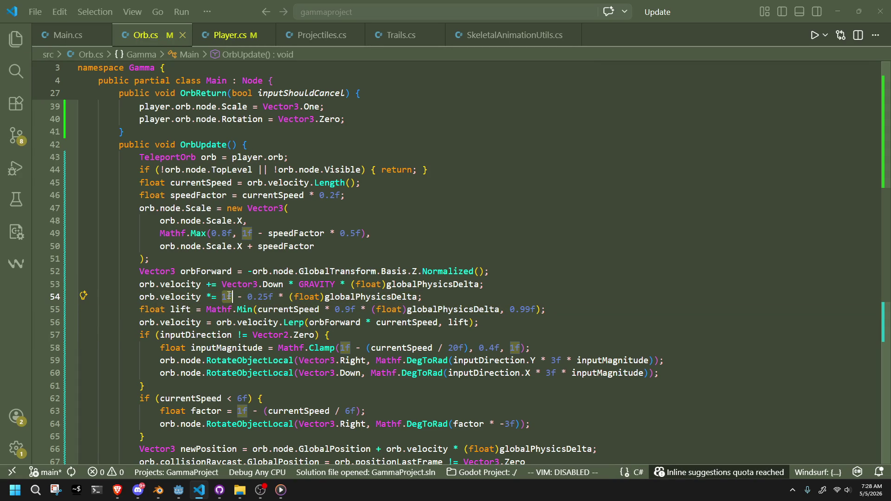
click(257, 296)
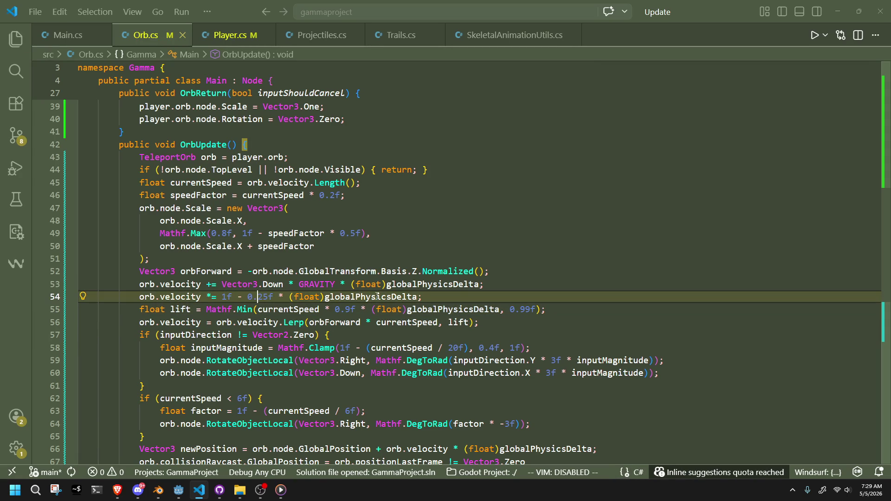
key(alt+Tab)
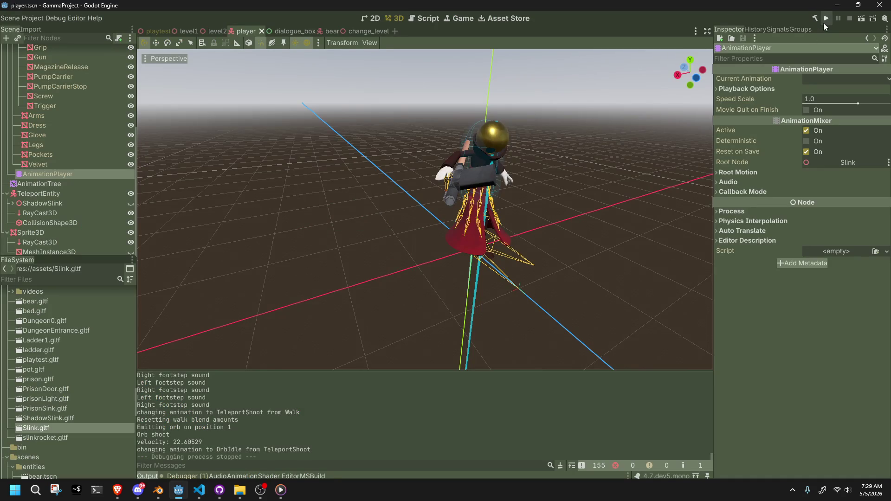
Build and run the game, then close the dialogue box and walk forward
click(826, 18)
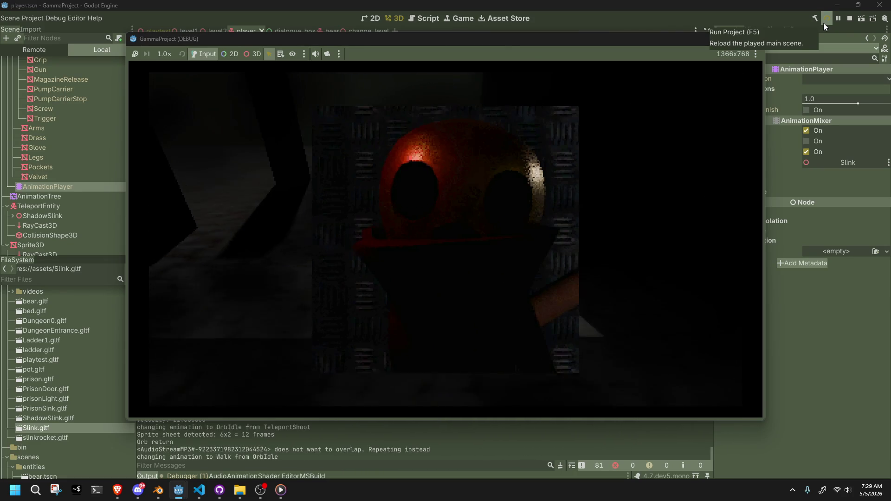
key(space)
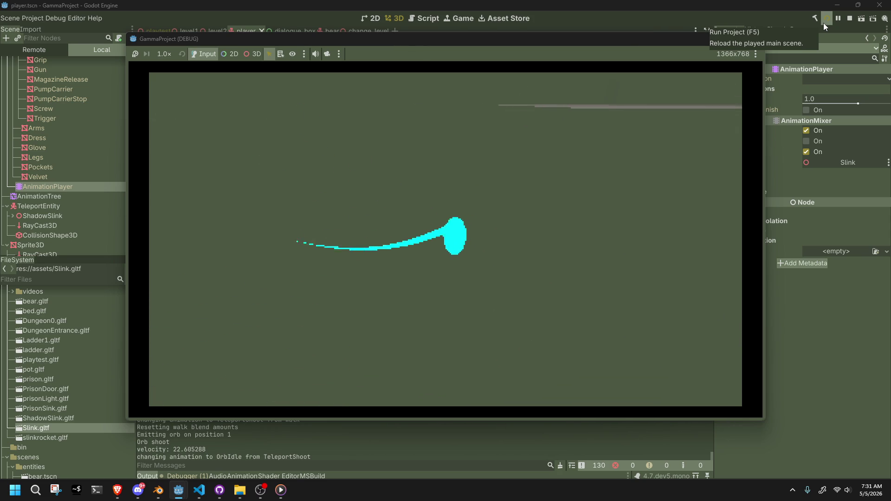
Stop the game with F8 and go back to Orb.cs in VS Code
key(F8)
key(alt+Tab)
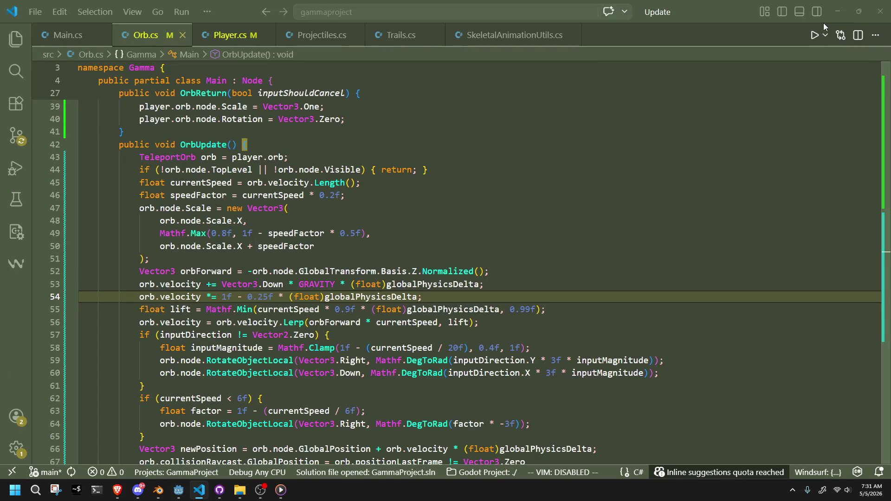
click(563, 328)
click(471, 333)
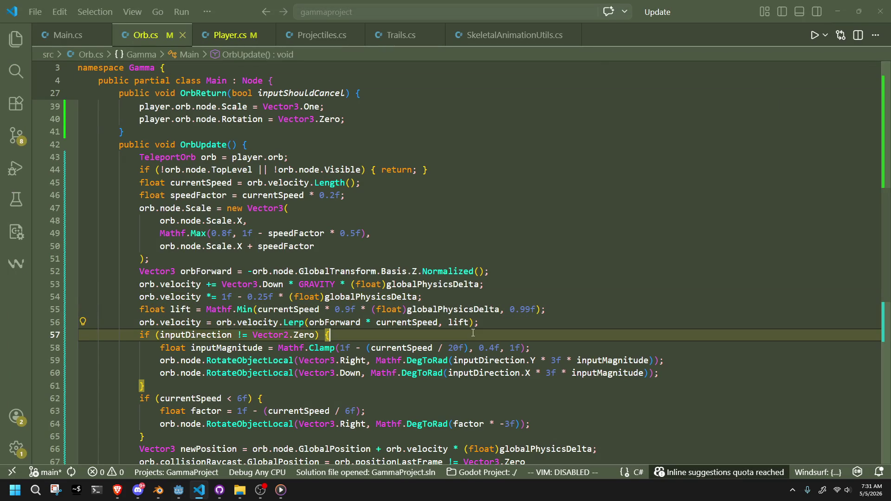
double_click(239, 326)
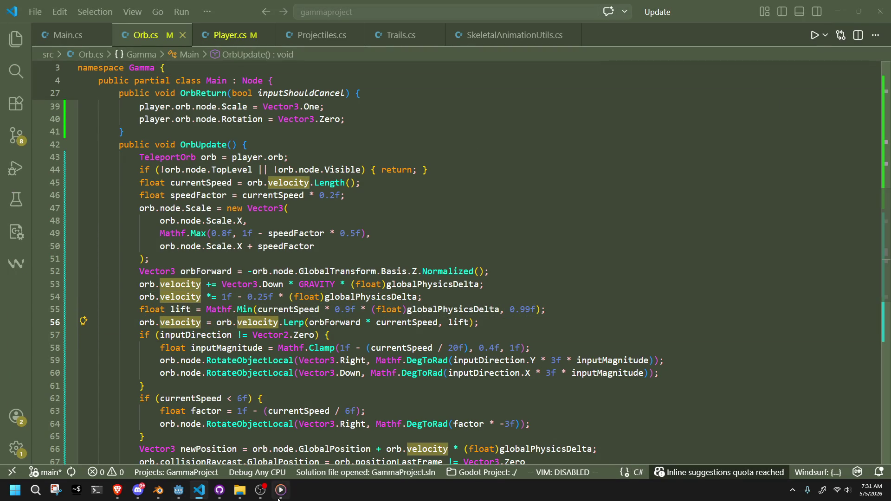
mouse_move(180, 490)
click(209, 431)
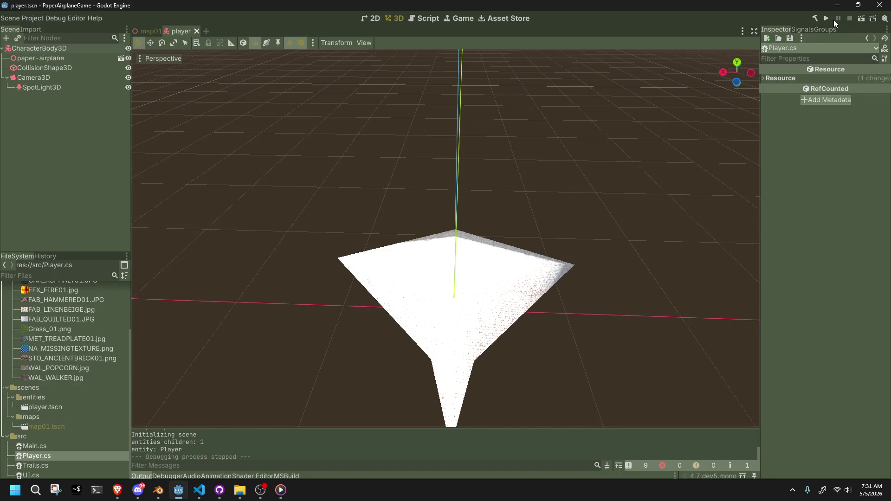
click(831, 20)
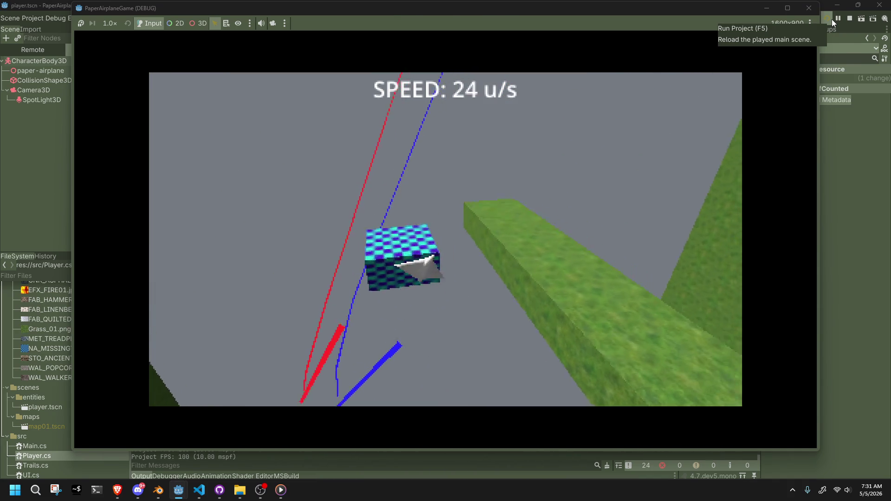
key(F8)
key(alt+Tab)
key(Up)
key(Up)
key(Up)
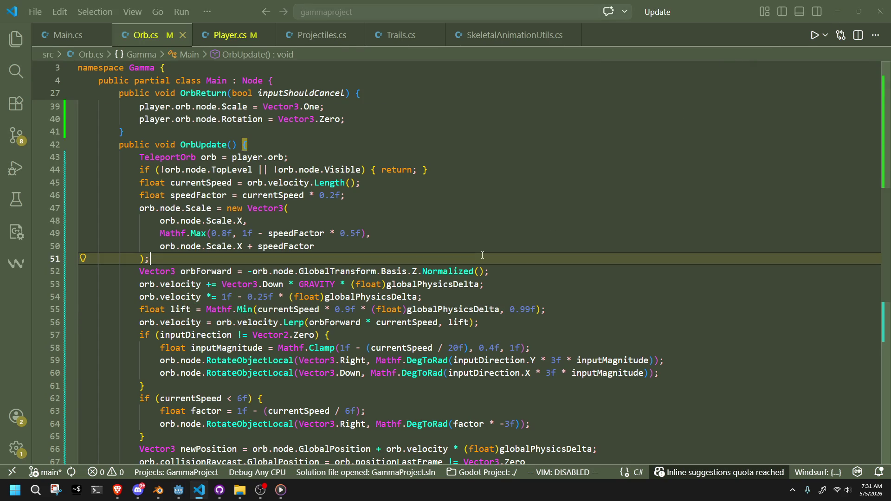
Select lines 62–65, the if (currentSpeed < 6f) block in OrbUpdate, to comment it out
key(alt+Tab)
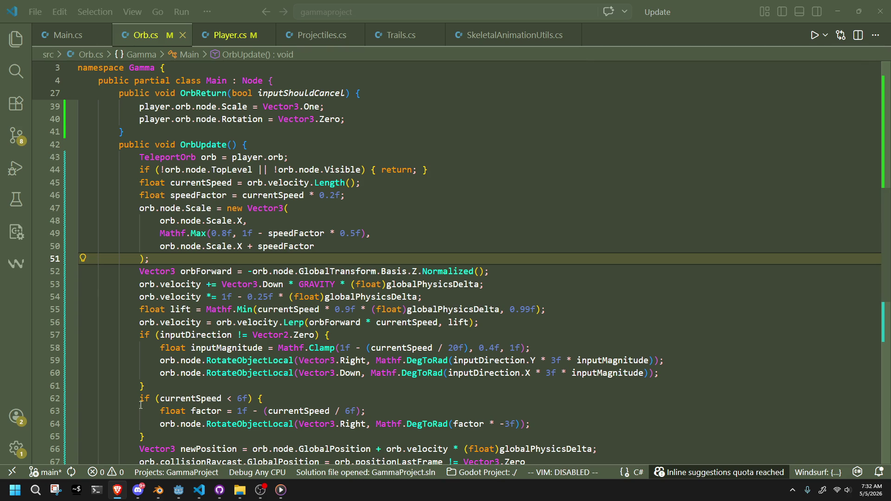
mouse_move(139, 400)
mouse_down()
mouse_move(145, 425)
mouse_move(183, 438)
mouse_up()
scroll(346, 353, down, 1)
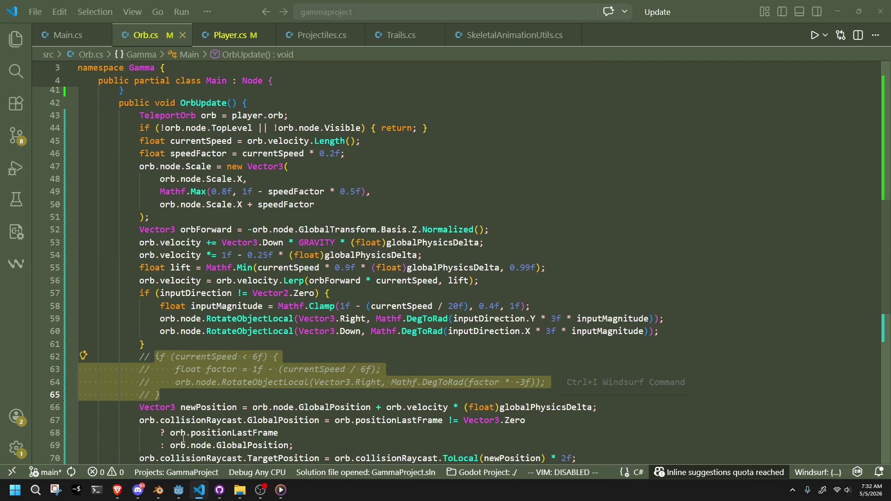
Comment out the selected low-speed block in Orb.cs
key(ctrl+slash)
click(347, 352)
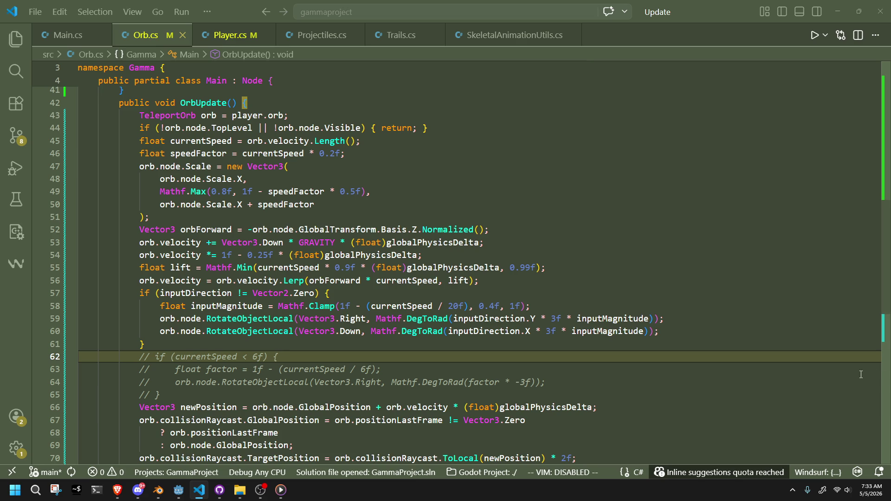
click(394, 298)
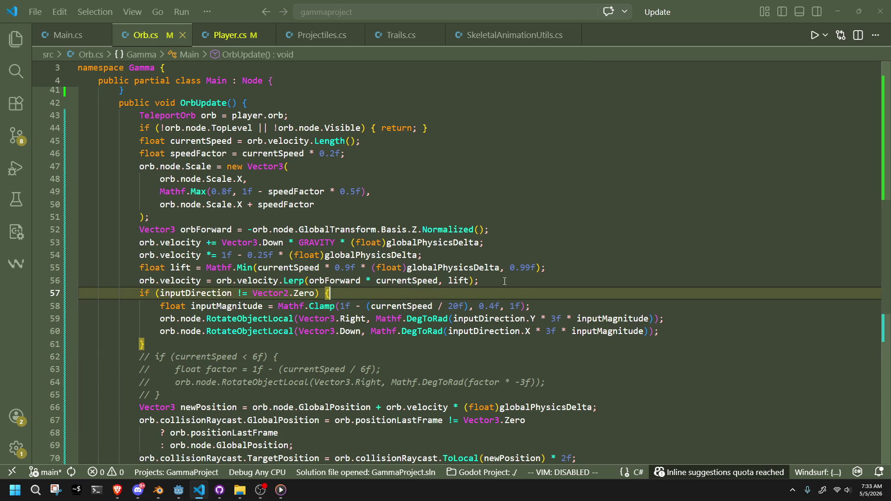
Replace the Mathf.Min lift on line 55 with 4f * (float)globalPhysicsDelta and save
mouse_move(541, 270)
mouse_down()
mouse_move(356, 280)
mouse_move(218, 281)
mouse_move(206, 272)
mouse_up()
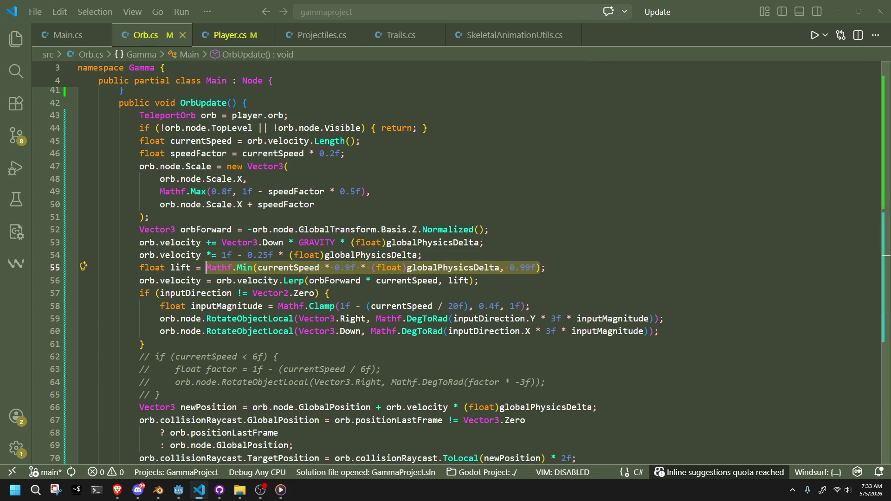
key(alt+Tab)
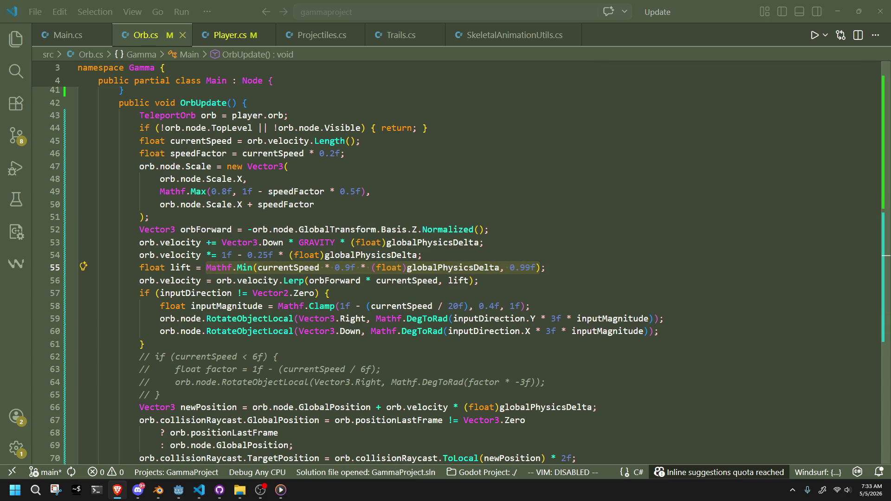
click(443, 287)
drag(539, 268, 206, 272)
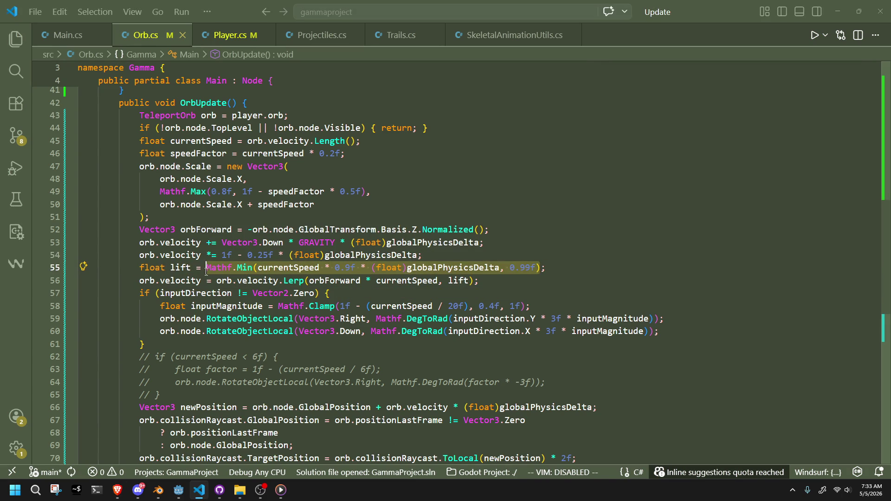
key(BackSpace)
key(Tab)
key(ctrl+s)
key(alt+Tab)
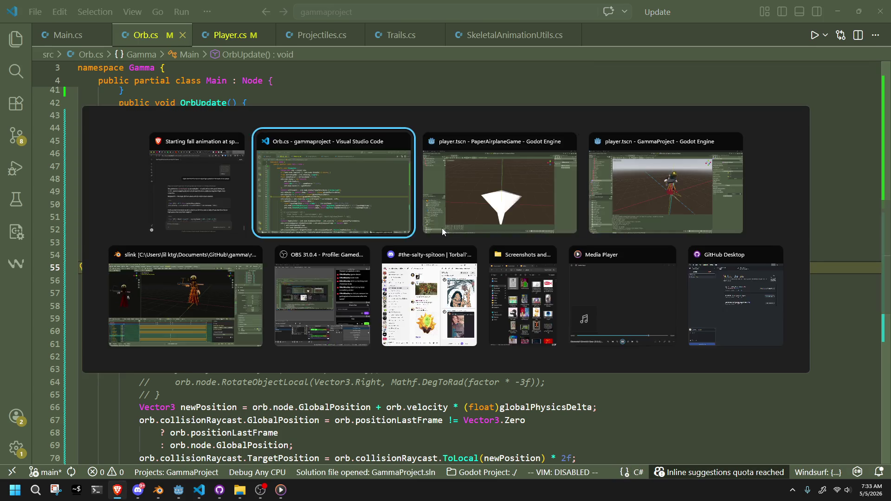
Run the GammaProject game to watch the constant-lift orb fly, then stop it and return to the code
key(alt+Tab)
key(alt+Tab)
key(alt+Tab)
key(alt+Tab)
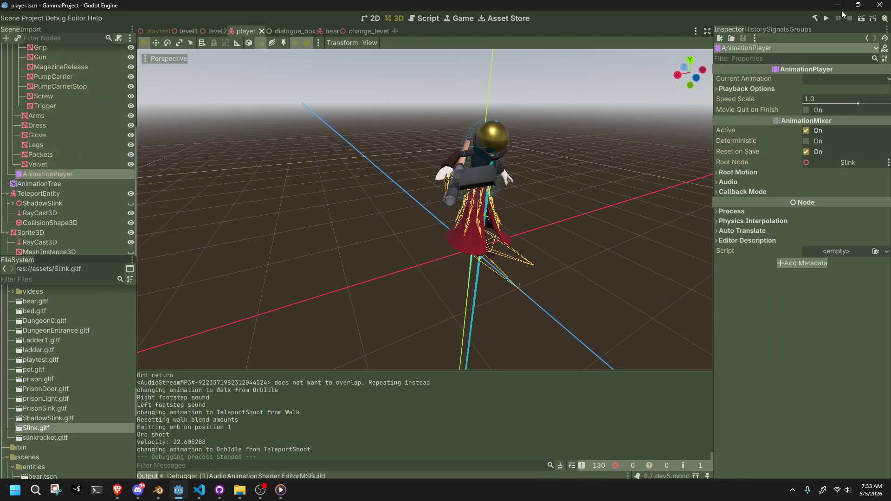
click(831, 17)
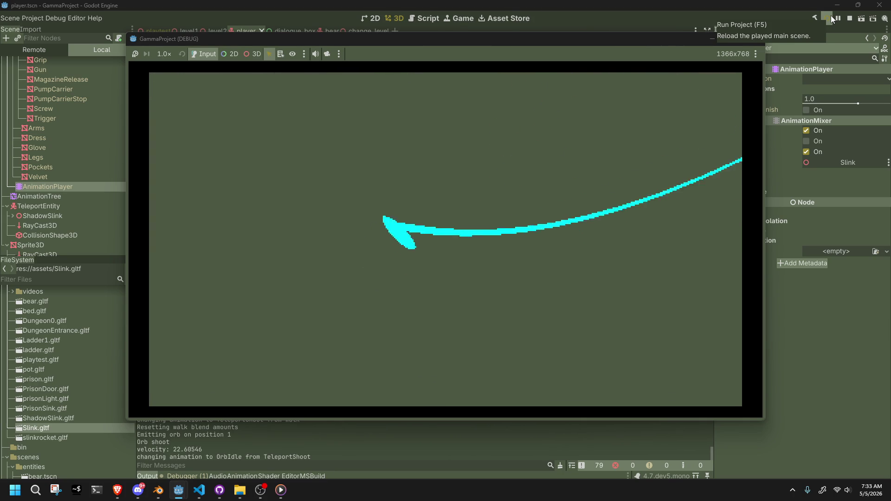
key(F8)
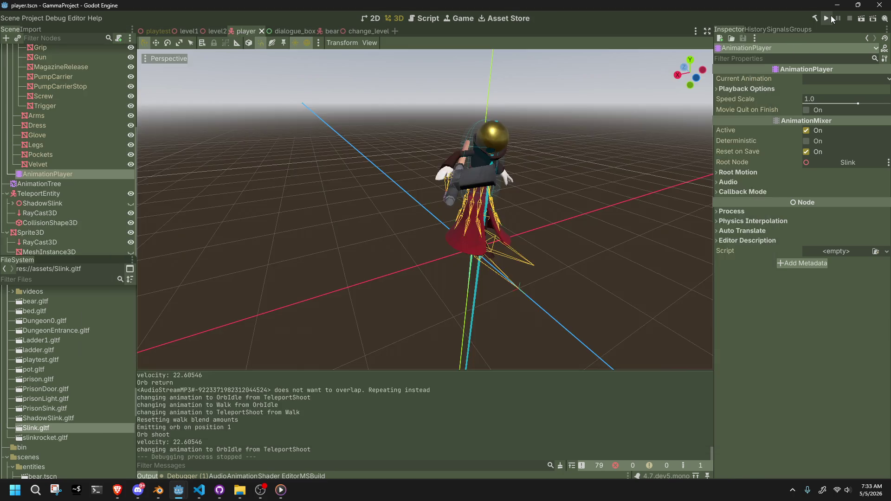
key(alt+Tab)
key(alt+Tab)
key(alt+Tab)
key(alt+Tab)
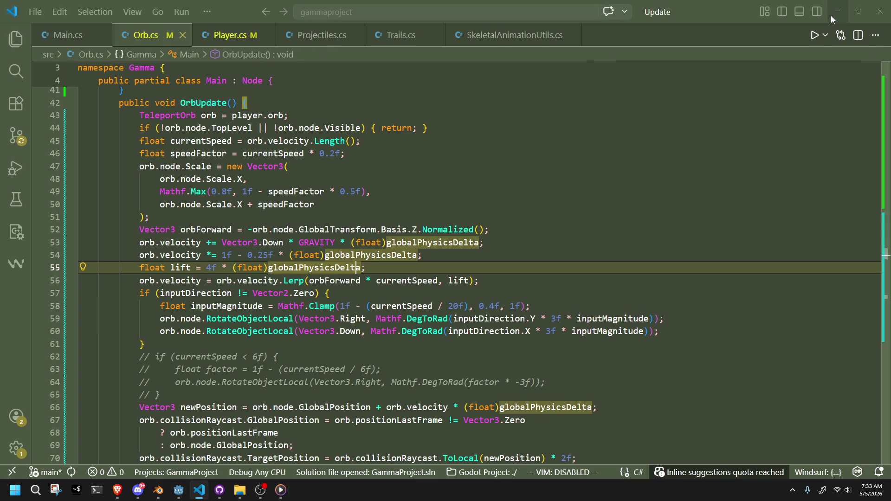
Briefly comment out the damping line, then restore lift to Mathf.Min(currentSpeed * 0.9f * delta, 0.99f)
key(Left)
key(Left)
key(Left)
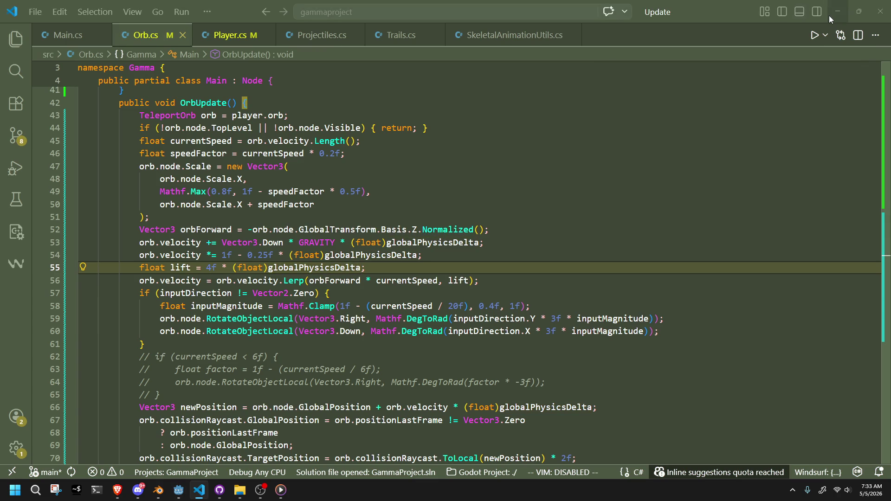
click(142, 258)
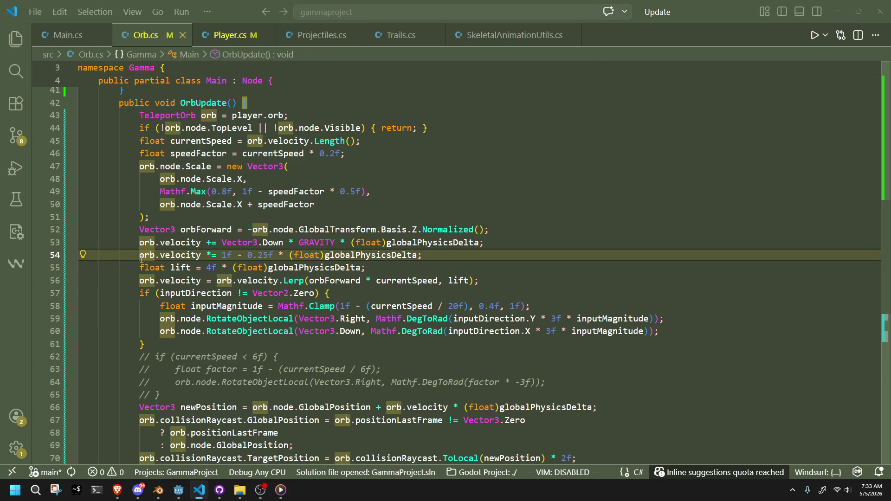
text(//)
click(435, 267)
key(ctrl+s)
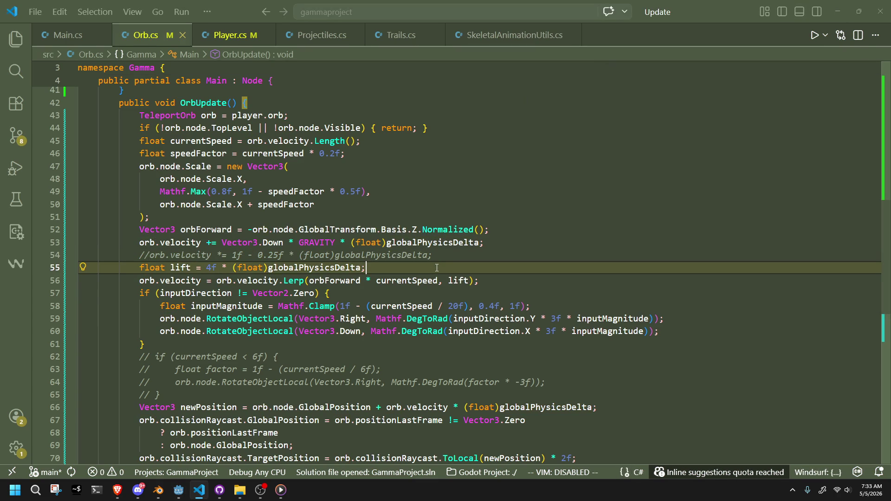
double_click(211, 269)
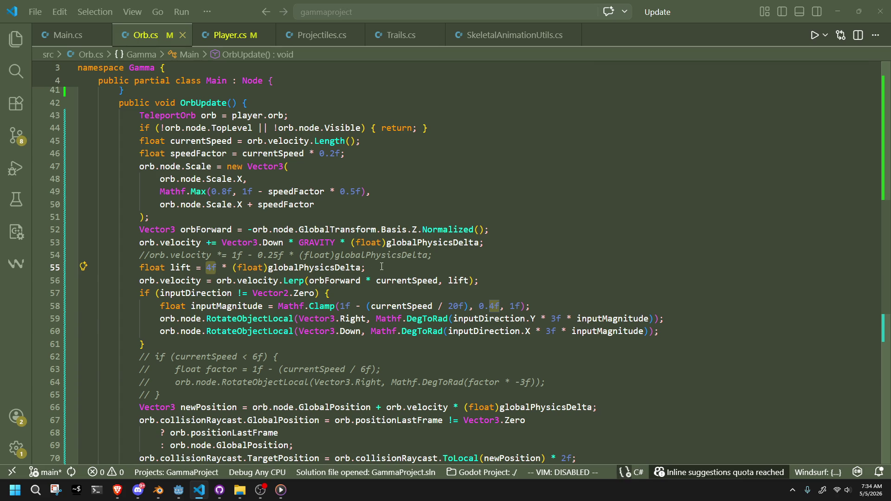
key(ctrl+z)
key(ctrl+z)
key(ctrl+z)
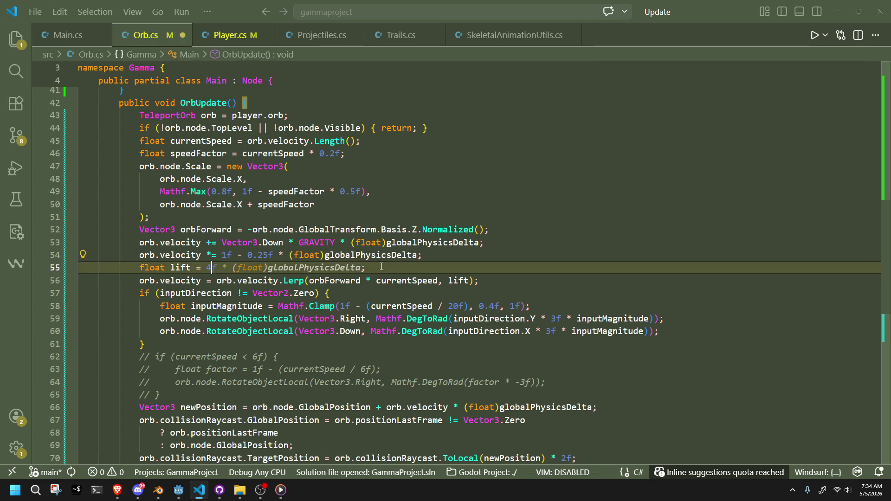
click(469, 288)
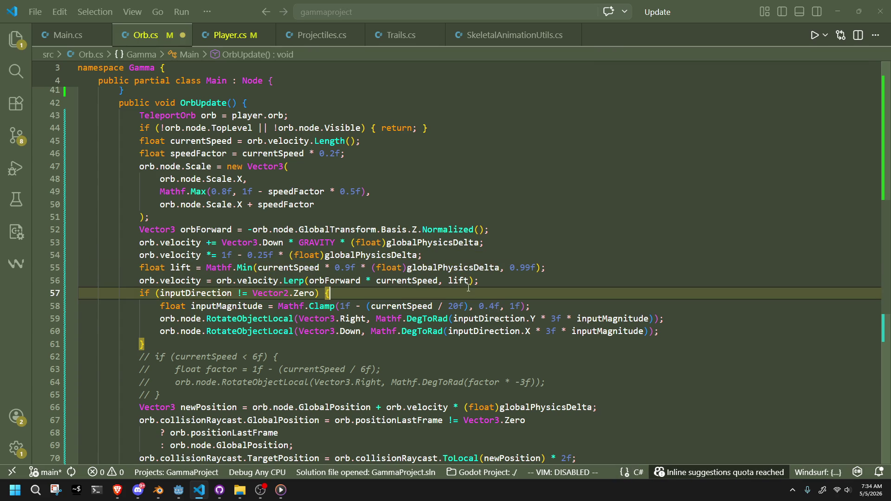
Add GD.Print("Lift: " + lift); below the lift calculation on line 55
click(560, 270)
key(Return)
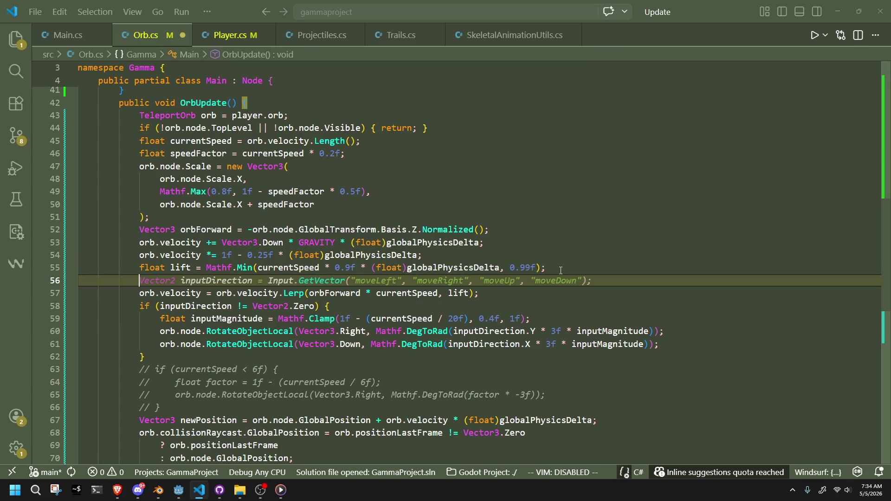
text(gdd)
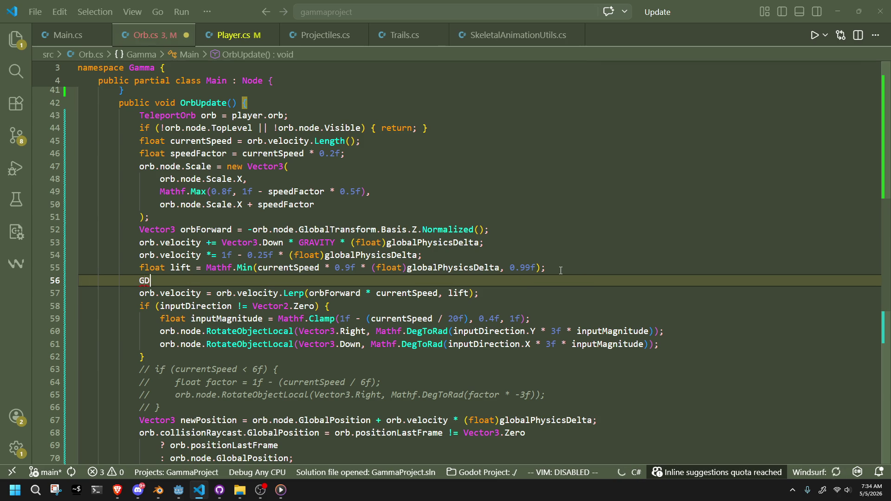
key(Tab)
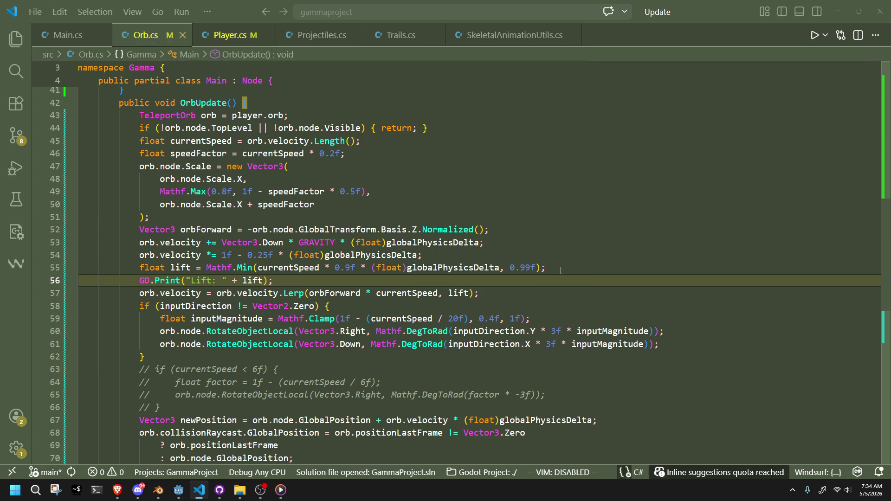
click(550, 266)
click(538, 257)
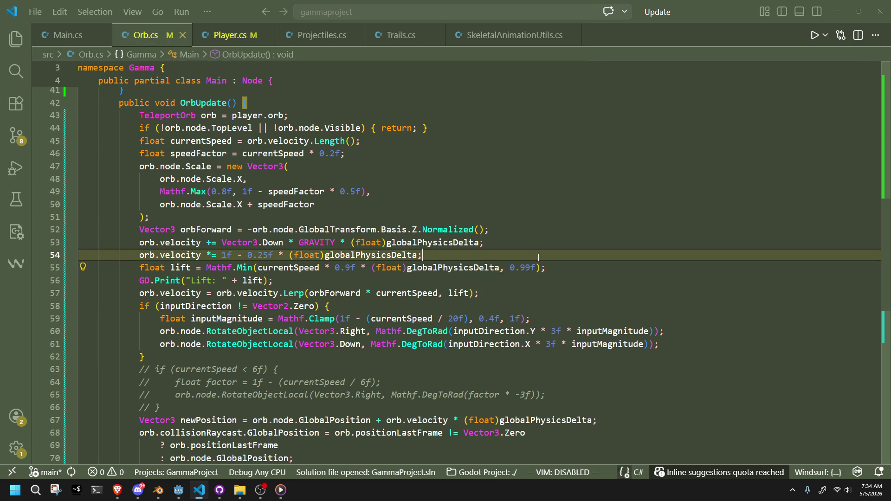
Run the game in Godot to see the printed Lift values, then come back to the code
key(alt+Tab)
key(alt+Tab)
click(827, 18)
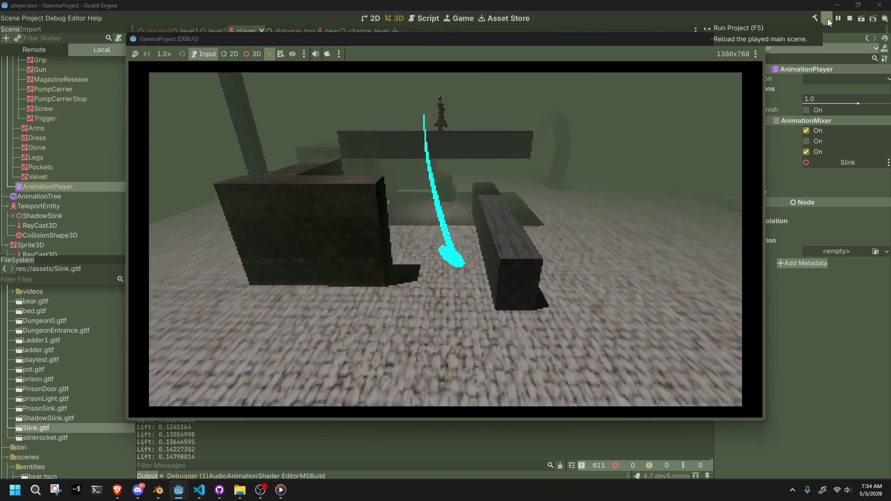
key(alt+Tab)
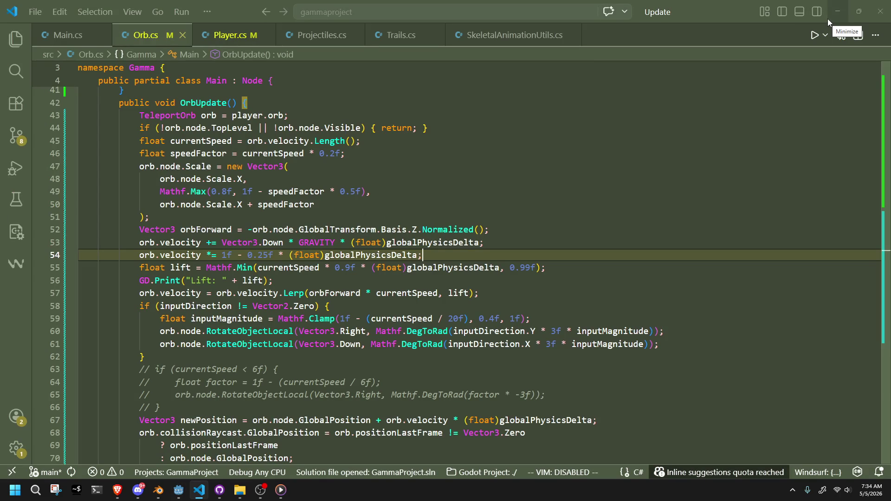
Set line 55 to float lift = 0.7f, replacing the Mathf.Min formula, then head to Godot
click(466, 283)
drag(543, 267, 208, 268)
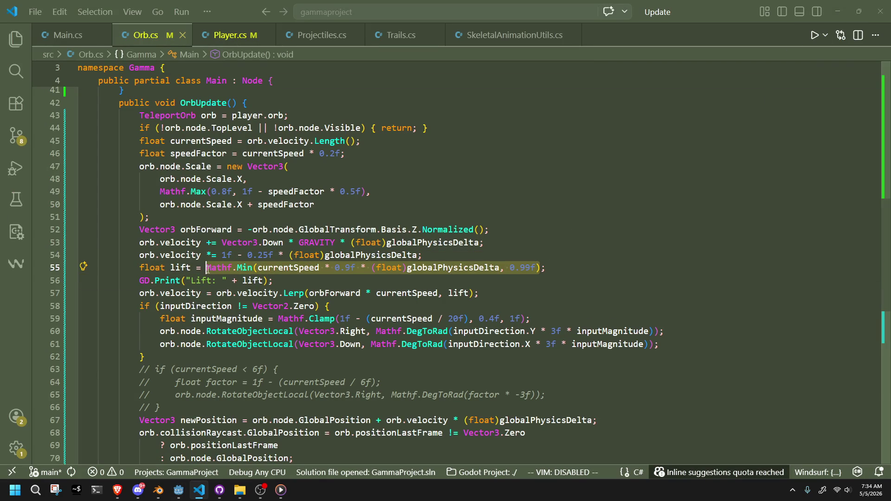
text(0.7)
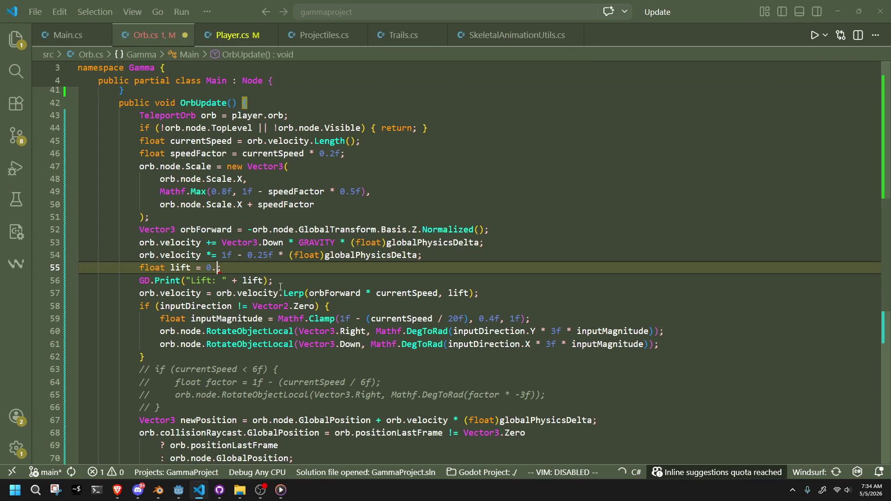
text(f)
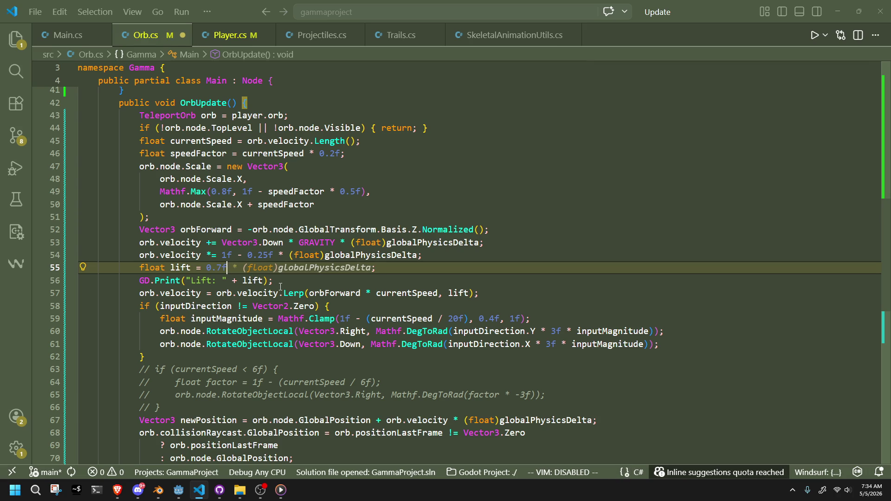
key(alt+Tab)
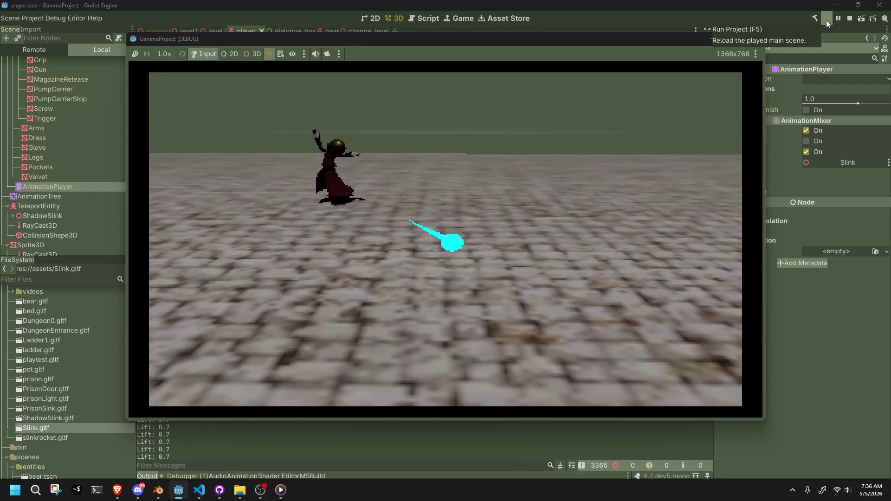
key(w)
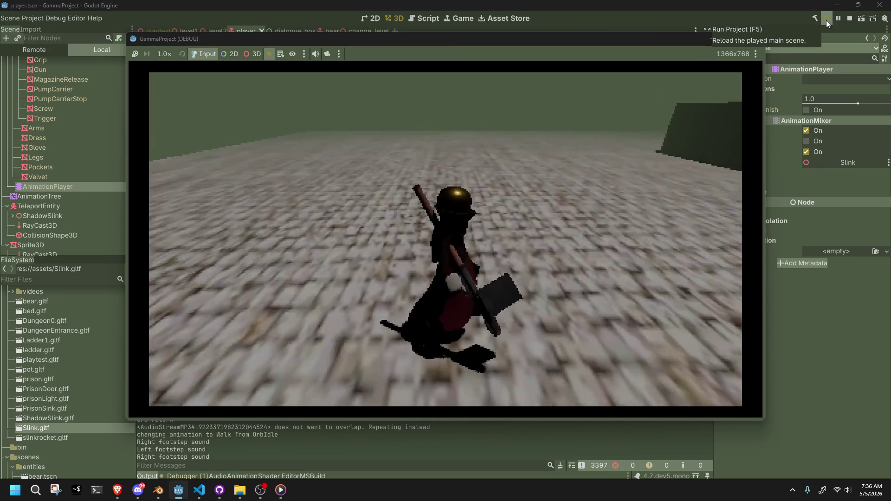
Shoot the orb forward again with E, then stop the running game with F8
key(e)
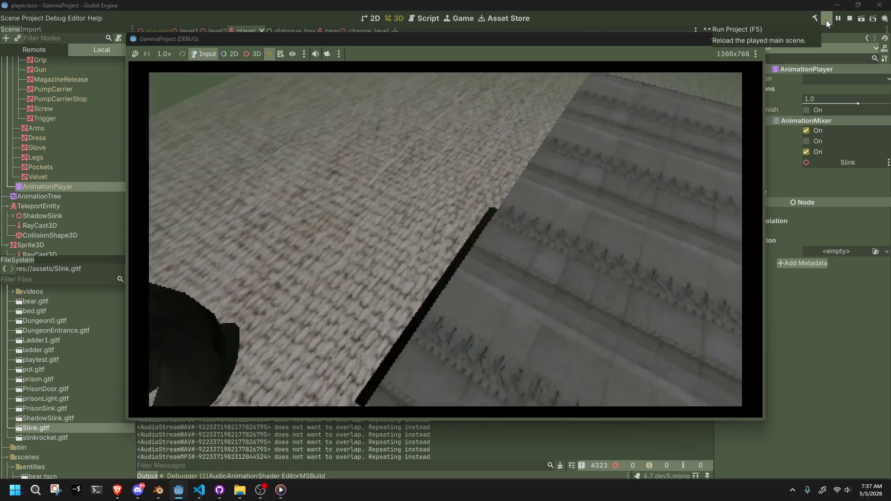
key(F8)
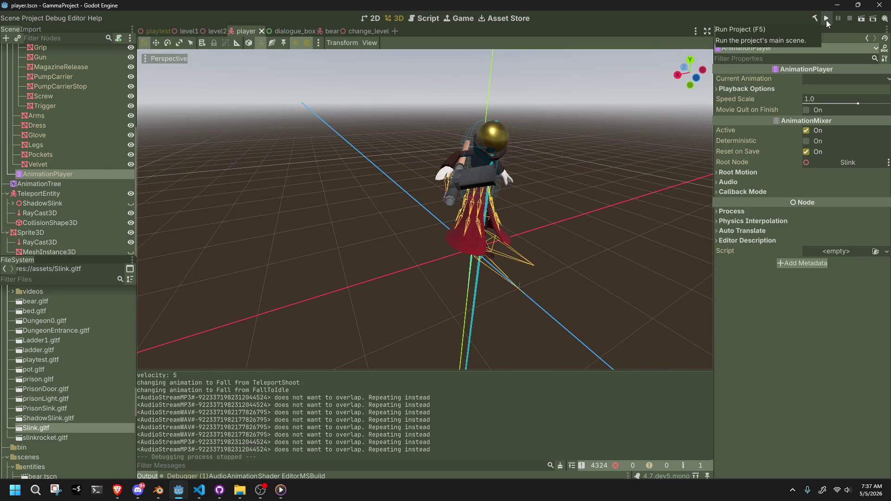
key(alt+Tab)
click(360, 192)
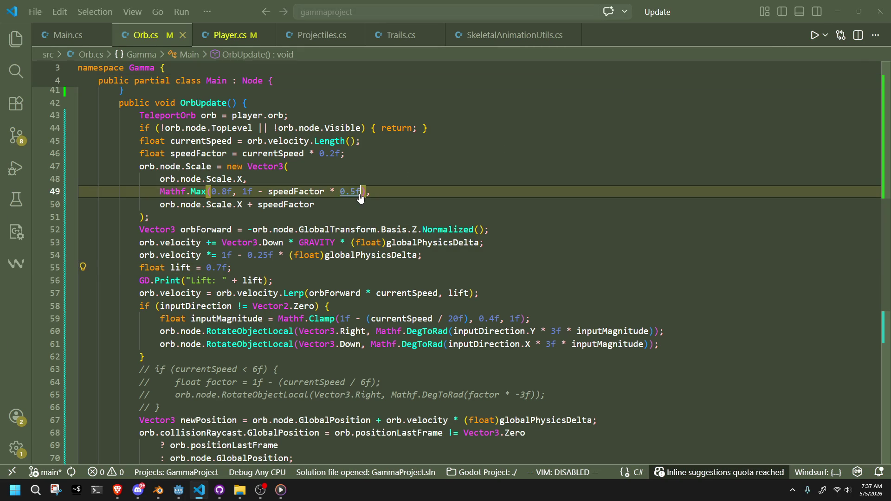
scroll(360, 196, up, 1)
scroll(361, 172, down, 1)
key(ctrl+Page_Down)
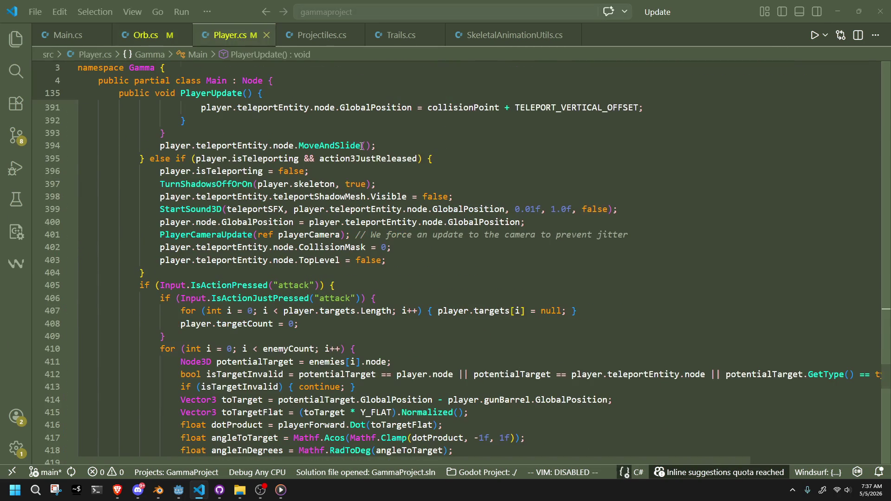
click(410, 179)
key(ctrl+f)
text(Visible)
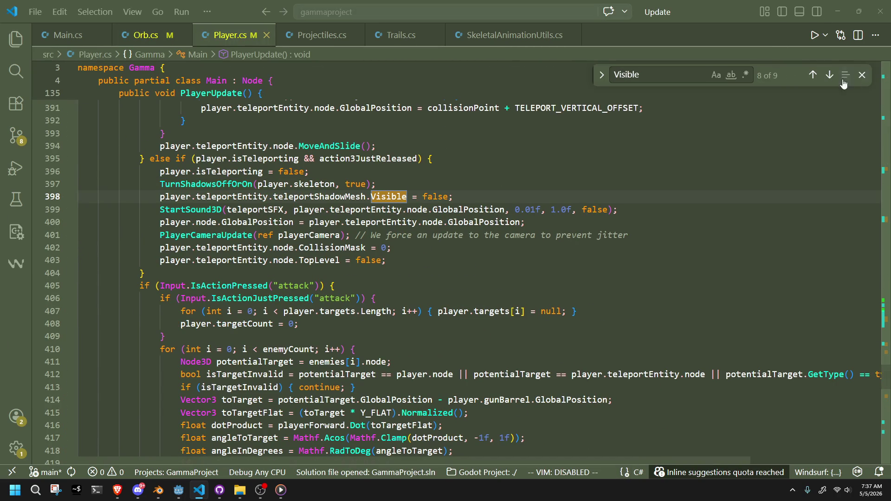
click(829, 76)
click(829, 76)
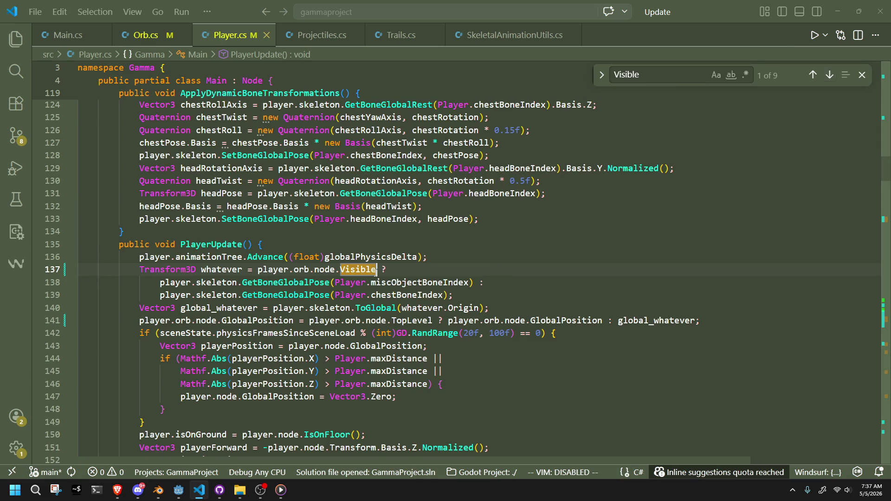
click(284, 296)
click(263, 270)
drag(258, 270, 380, 269)
key(ctrl+f)
key(Return)
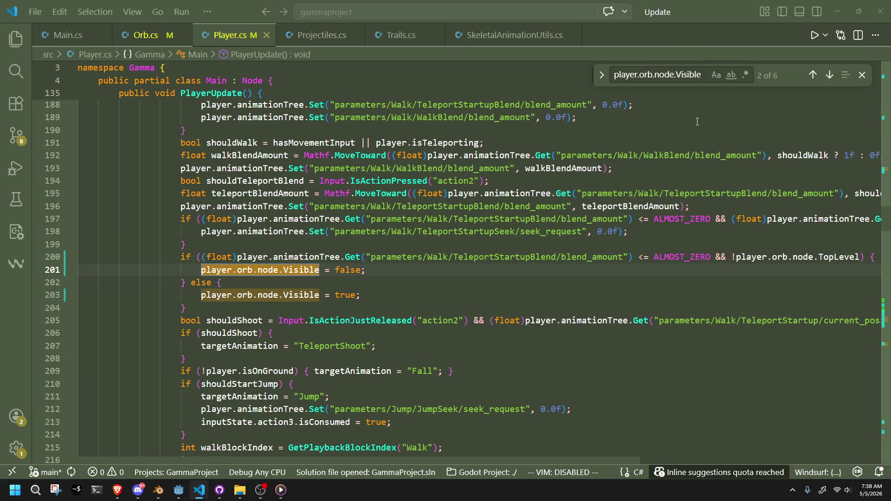
click(827, 81)
click(826, 80)
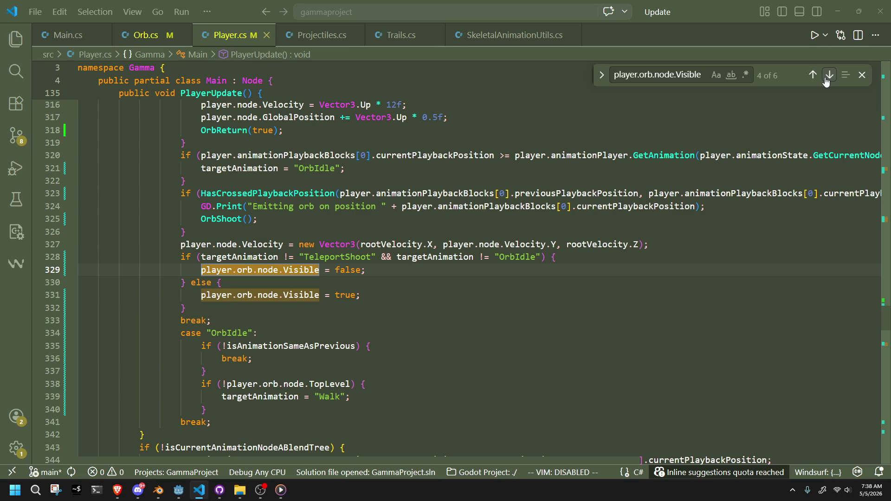
scroll(311, 233, up, 5)
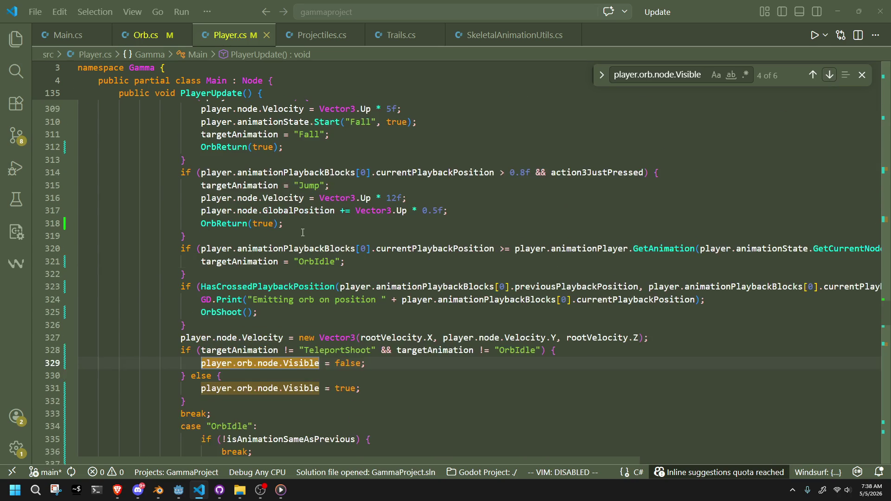
scroll(306, 233, down, 3)
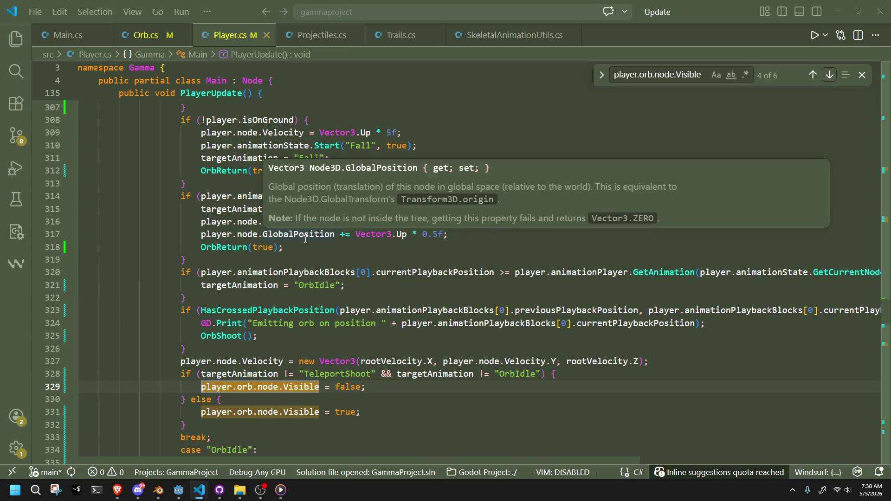
mouse_move(178, 489)
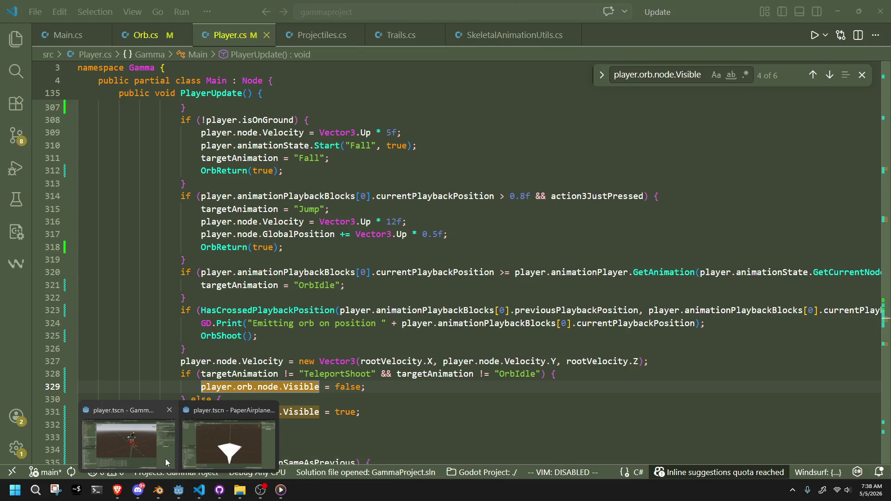
click(166, 458)
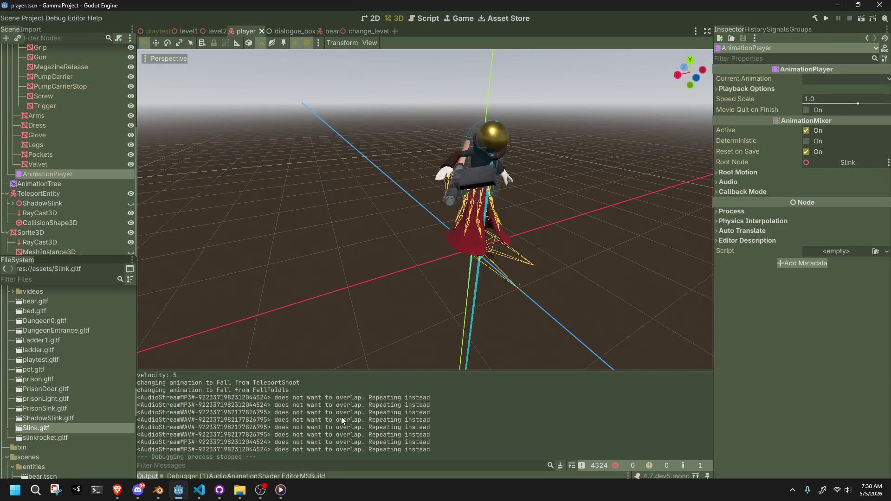
key(alt+Tab)
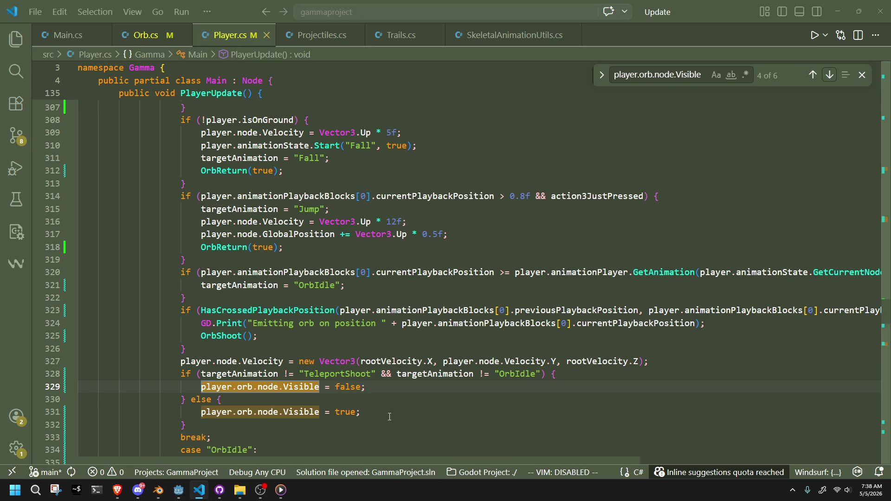
Select the orb-visible statement on line 331 in the else branch
click(383, 401)
click(405, 415)
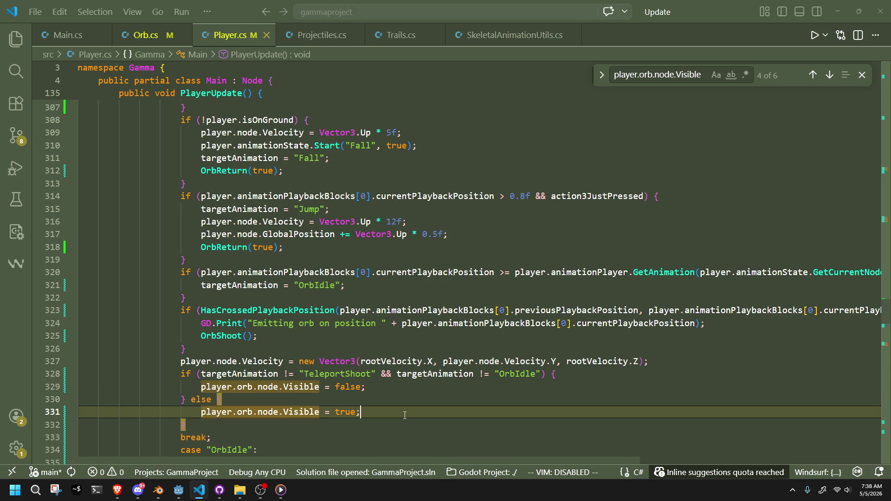
double_click(258, 375)
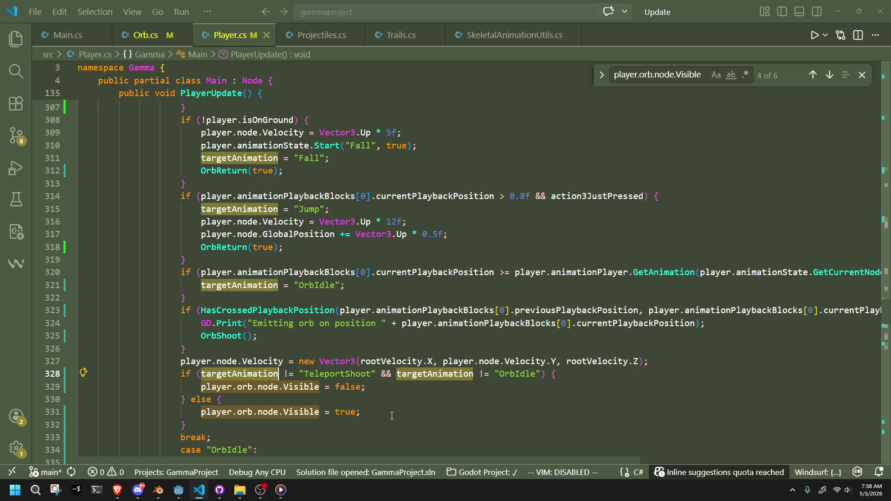
mouse_move(391, 415)
mouse_down()
mouse_move(202, 413)
mouse_move(363, 415)
mouse_up()
click(199, 413)
Replace it with OrbReturn(true); using the autocomplete suggestion, then switch to Godot
key(BackSpace)
scroll(363, 415, down, 1)
text(OrbR)
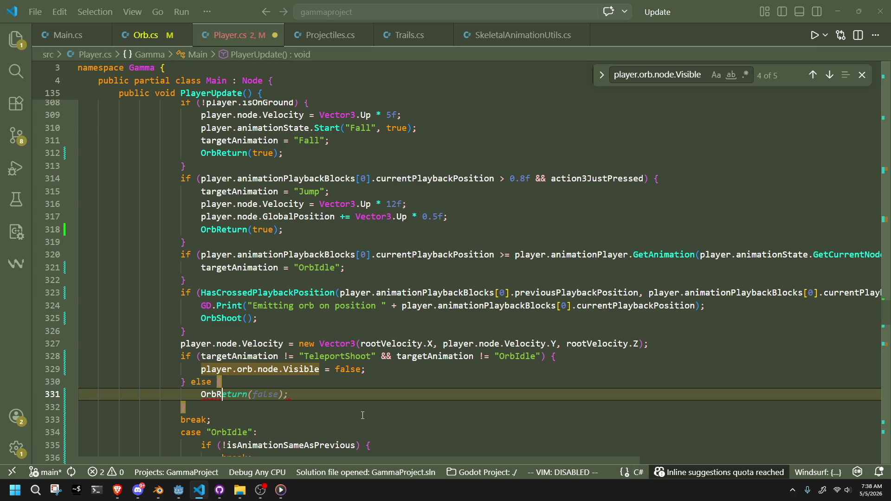
key(Tab)
key(Left)
key(Left)
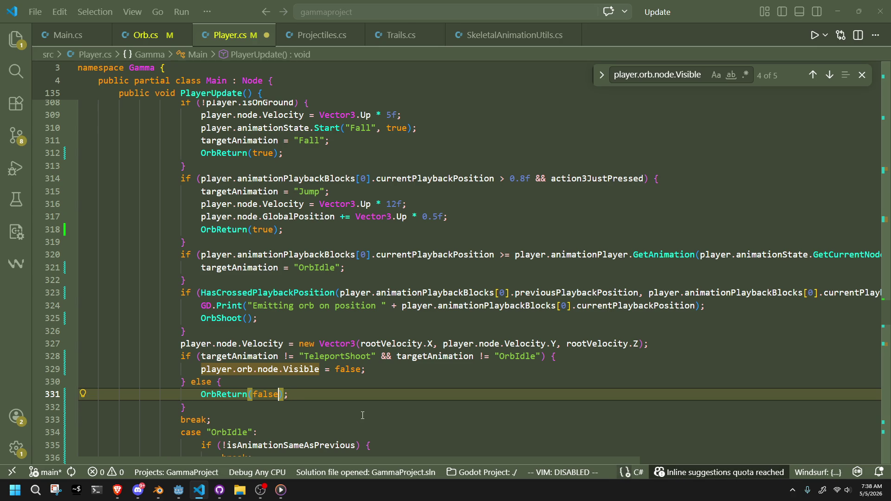
key(BackSpace)
key(BackSpace)
key(BackSpace)
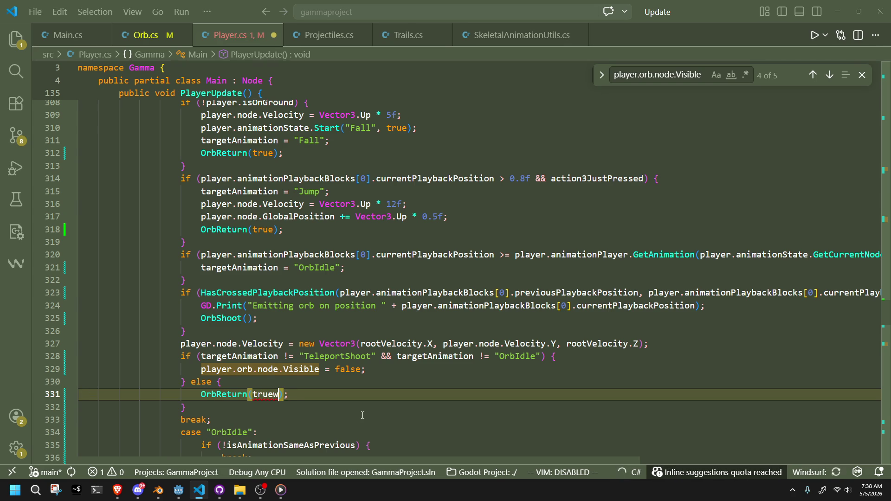
key(BackSpace)
key(alt+Tab)
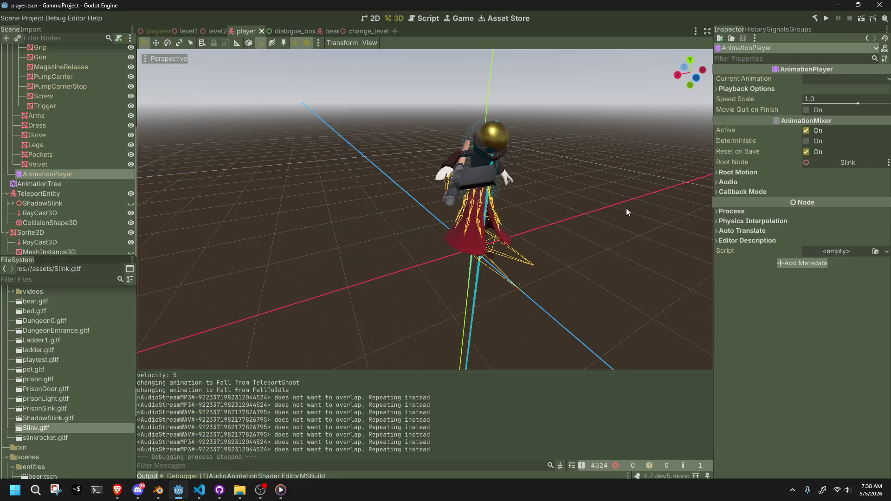
Run the game, walk forward with W and fire the orb, then stop and return to Player.cs
click(826, 17)
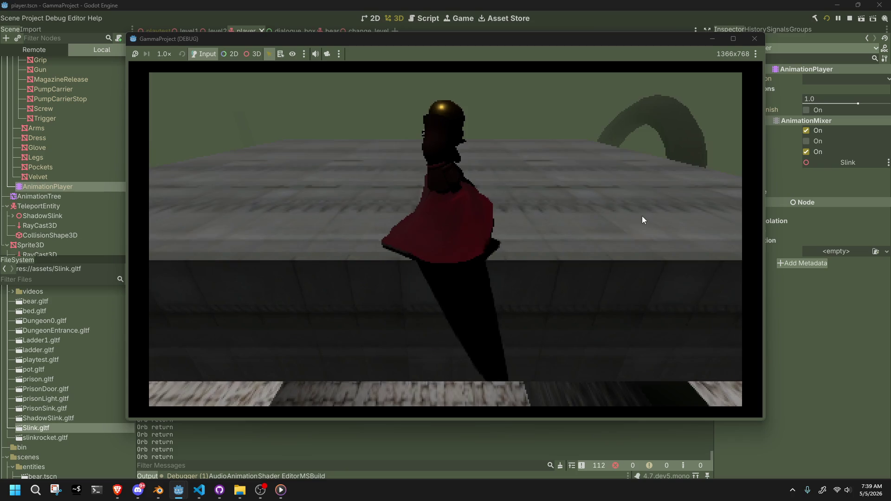
key(w)
click(642, 220)
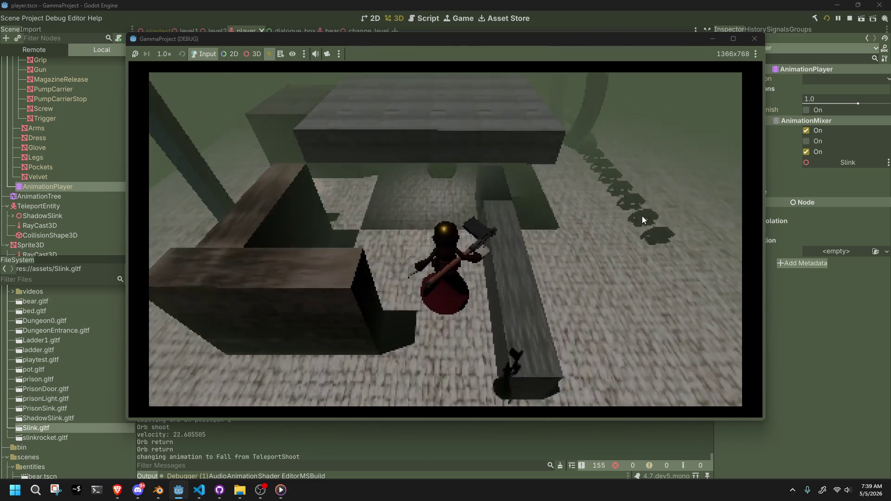
key(F8)
key(alt+Tab)
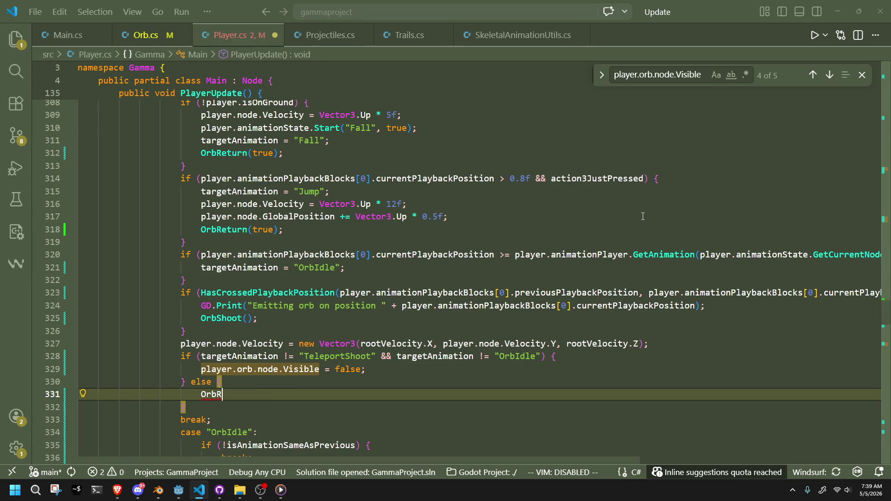
Undo the line 331 change and add OrbReturn(false); inside the if branch after line 328
key(ctrl+z)
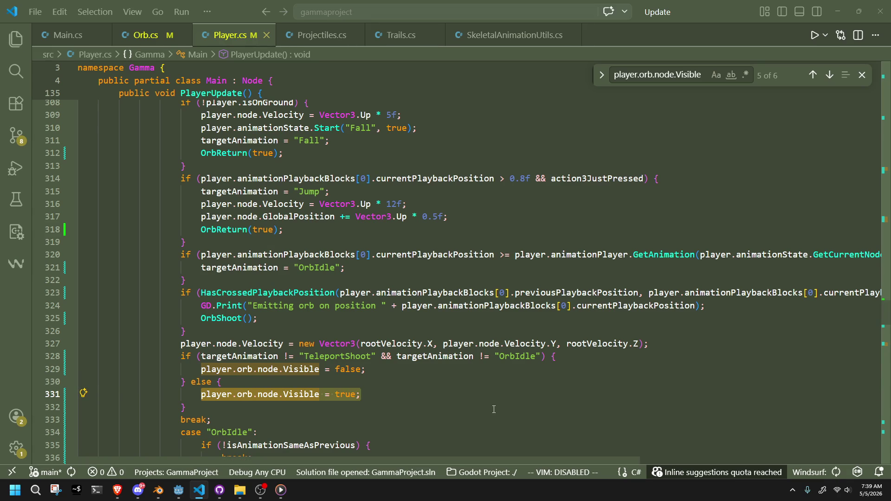
click(571, 356)
key(Return)
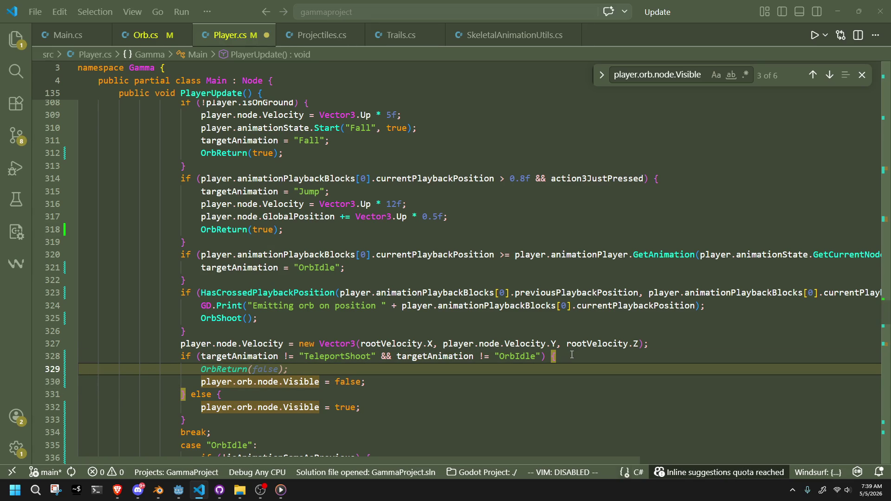
text(GD)
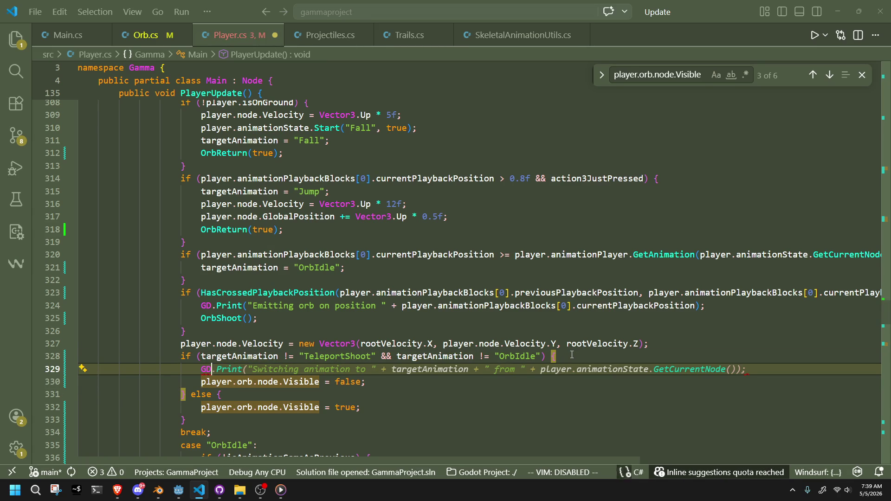
key(ctrl+z)
key(ctrl+z)
key(Return)
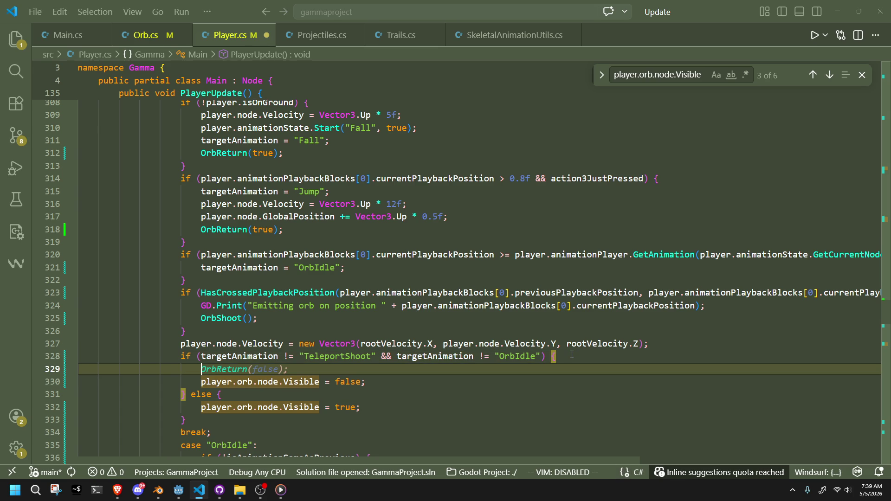
key(ctrl+Right)
key(ctrl+Right)
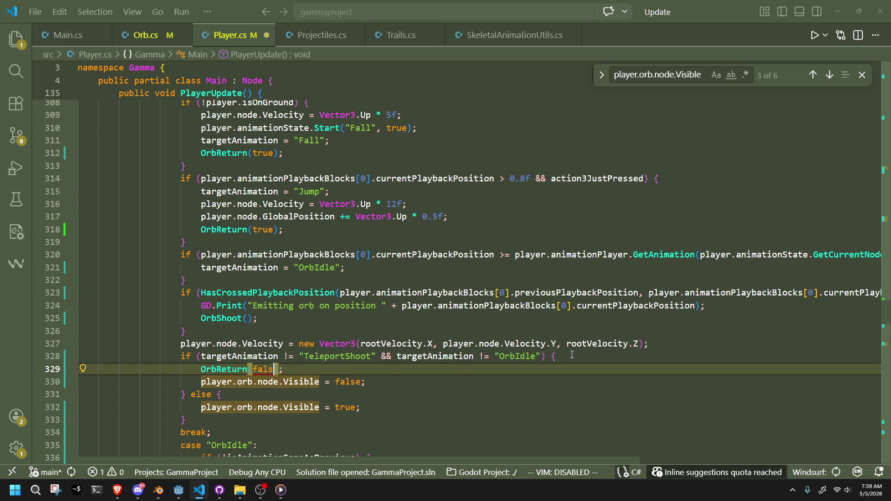
key(ctrl+space)
Delete the line that hides the orb, then launch the game in Godot
click(462, 398)
key(Up)
key(ctrl+shift+k)
click(419, 393)
key(alt+Tab)
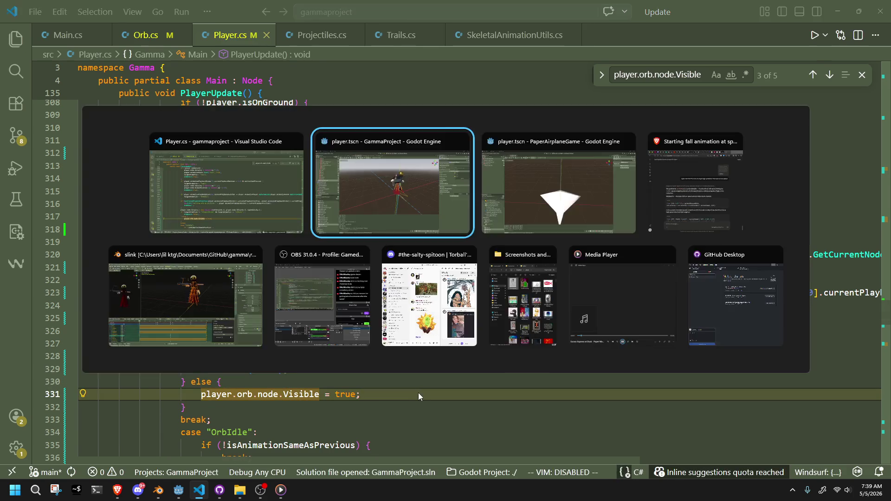
click(825, 18)
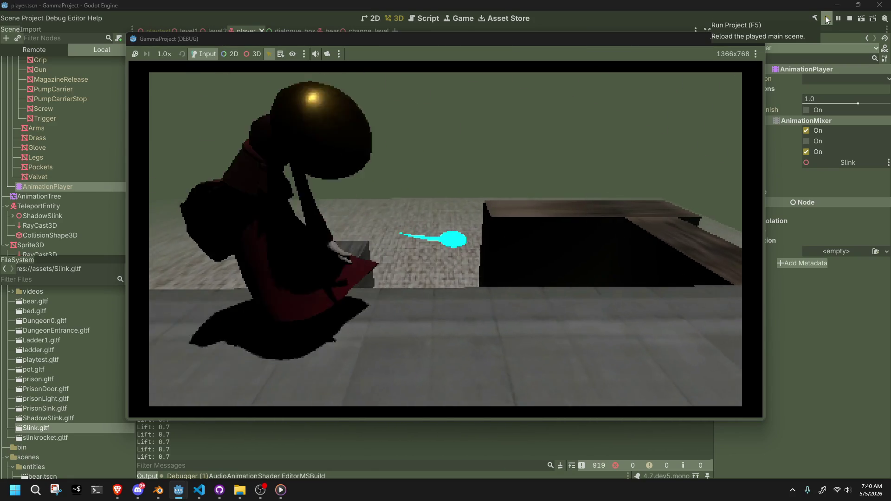
Fly the orb to watch its cyan trail, then stop the game with Escape
click(765, 31)
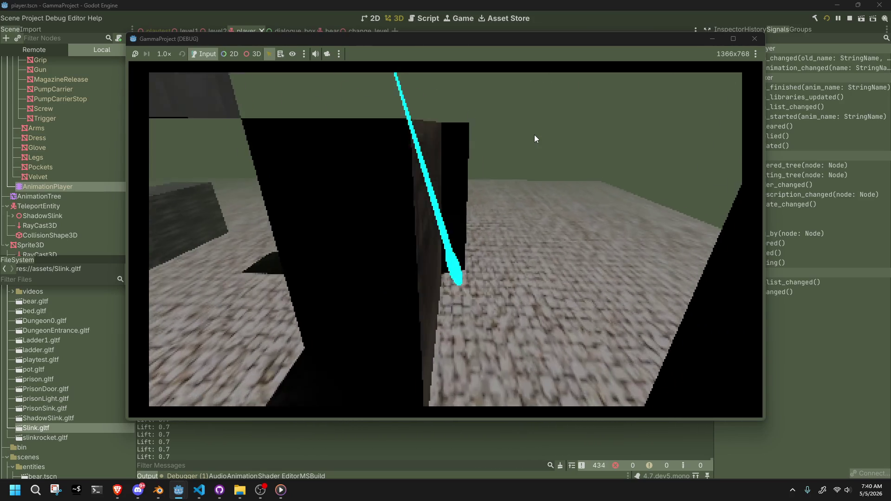
key(Escape)
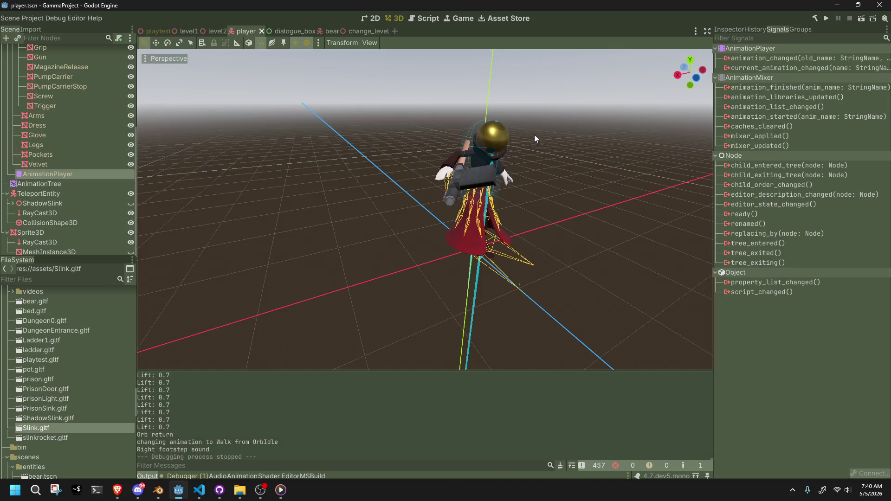
In Orb.cs, change the lift on line 55 from 0.7f to 0.8f and delete the Lift GD.Print line
key(alt+Tab)
click(145, 34)
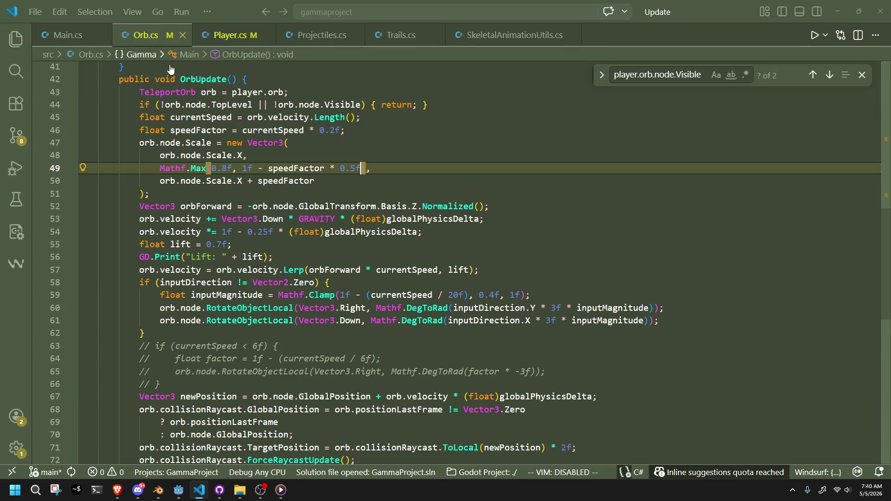
click(223, 244)
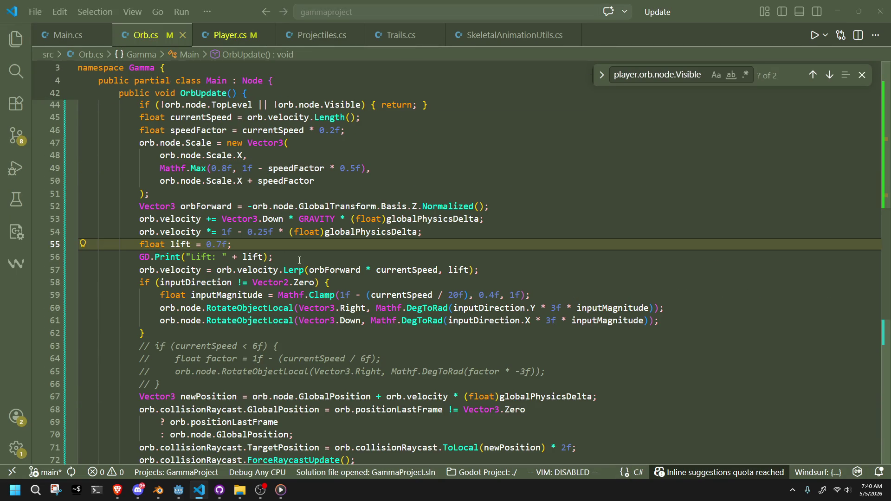
key(BackSpace)
text(8)
drag(299, 260, 294, 250)
key(BackSpace)
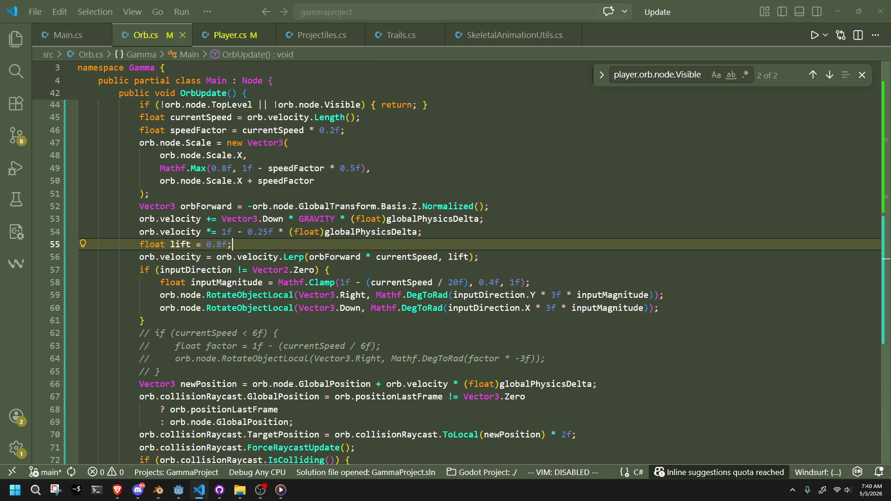
Check the commented-out speed check on lines 62–69, then bring the Godot editor back
click(751, 333)
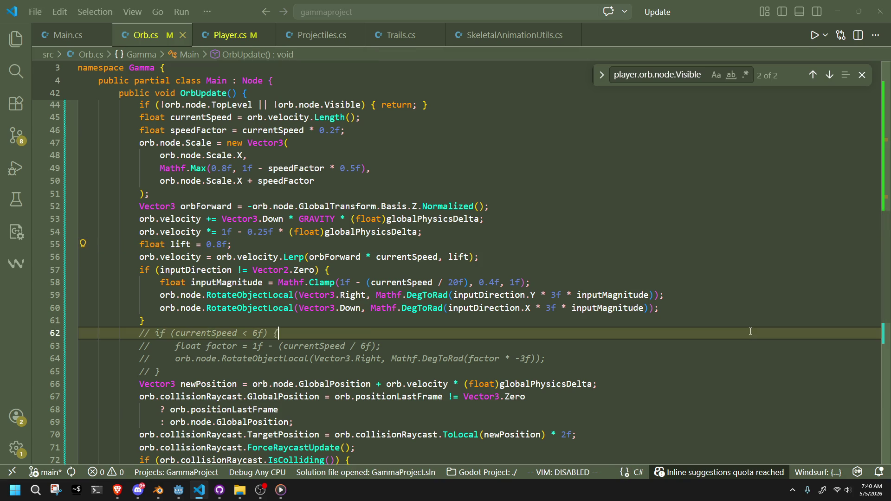
scroll(751, 332, down, 2)
click(688, 352)
scroll(688, 345, up, 2)
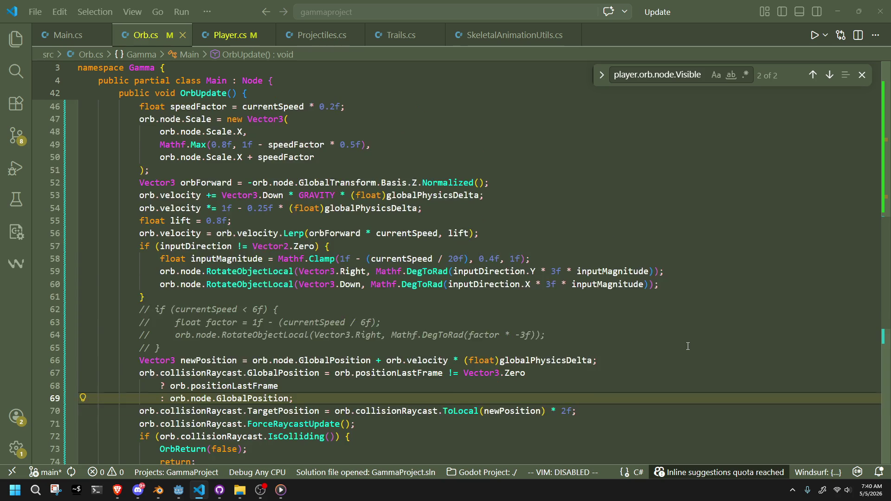
click(461, 329)
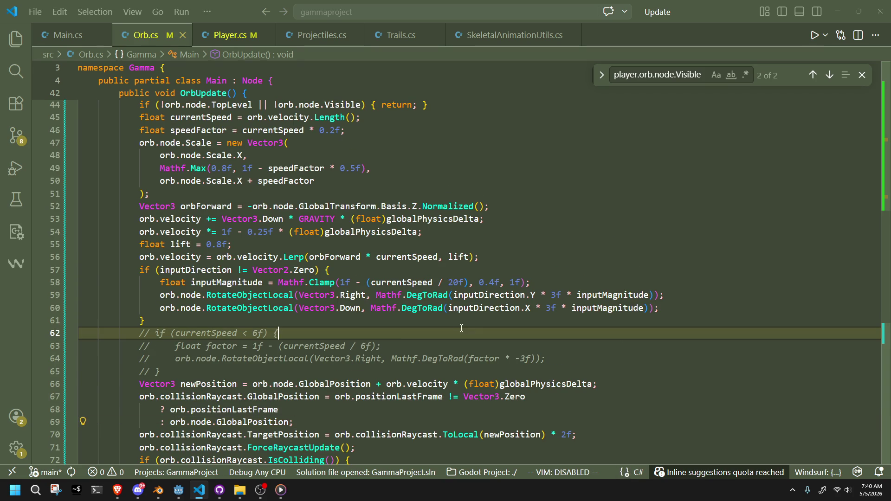
mouse_move(179, 490)
click(160, 458)
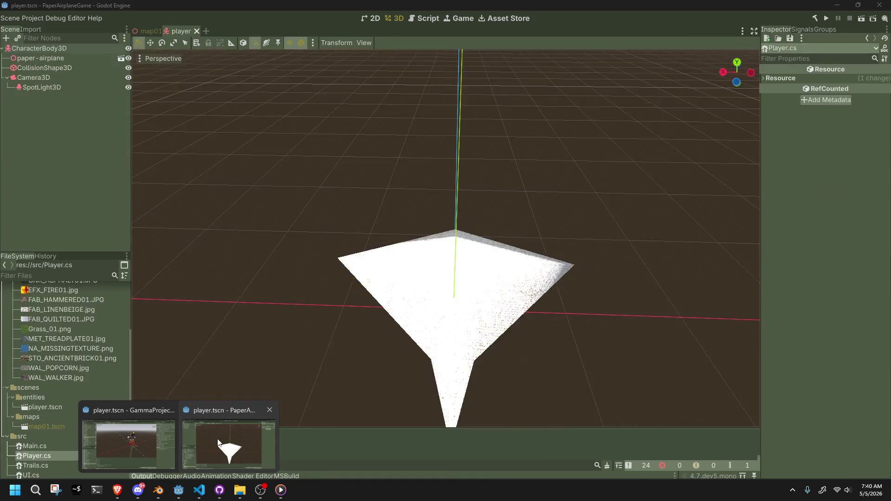
click(148, 448)
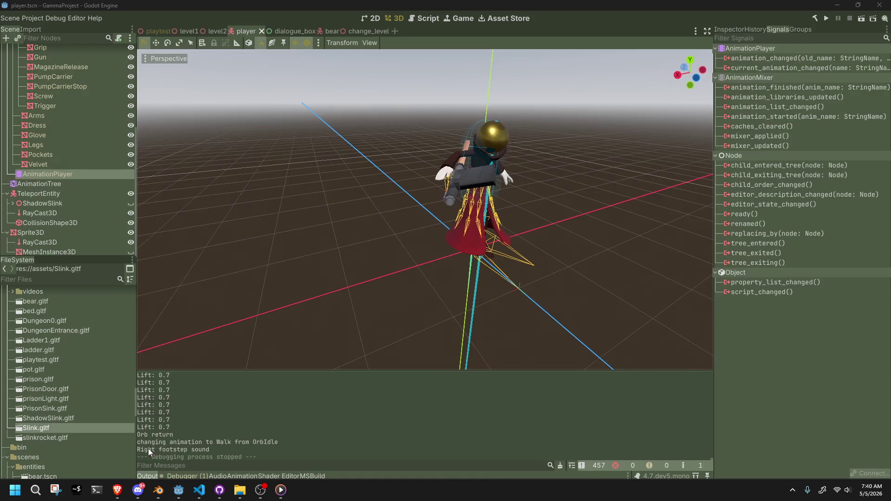
click(823, 15)
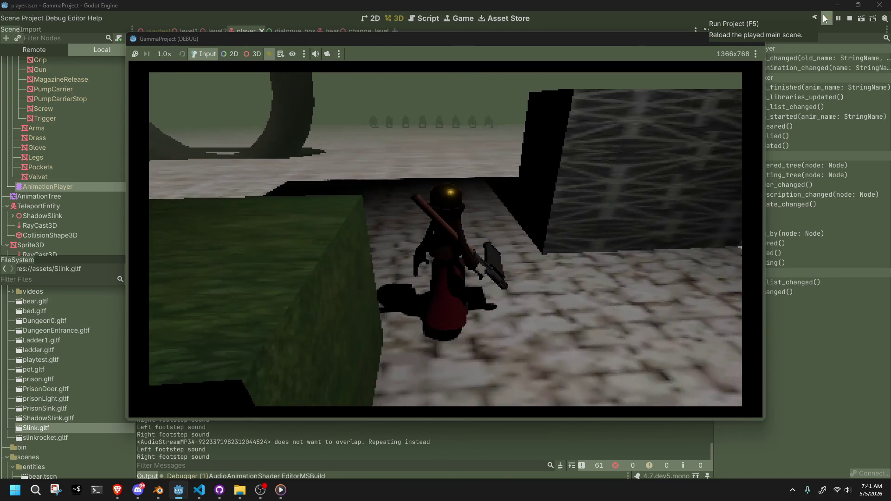
click(755, 40)
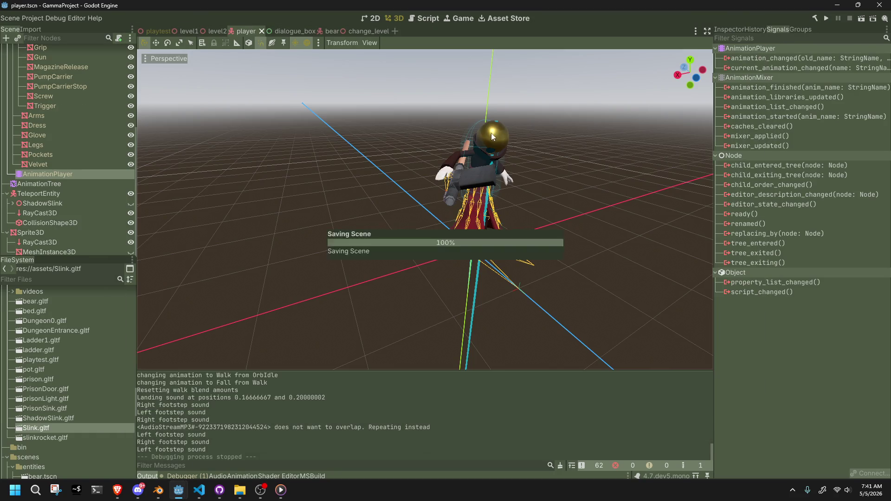
Add an OmniLight3D as a child of the Sprite3D node by searching 'omni'
click(63, 244)
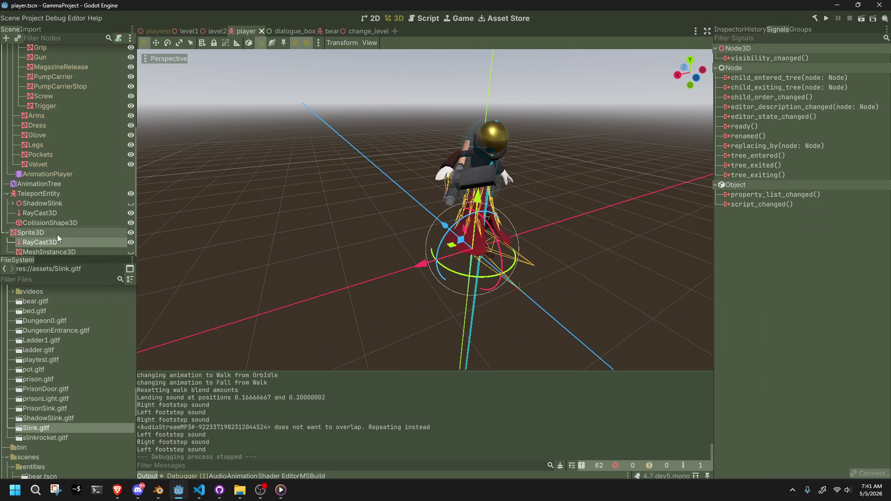
click(57, 235)
right_click(58, 235)
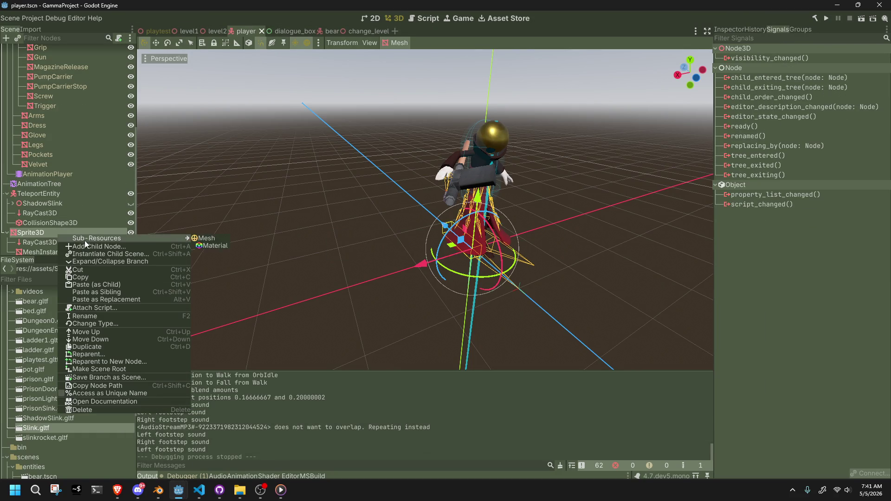
click(85, 246)
text(li)
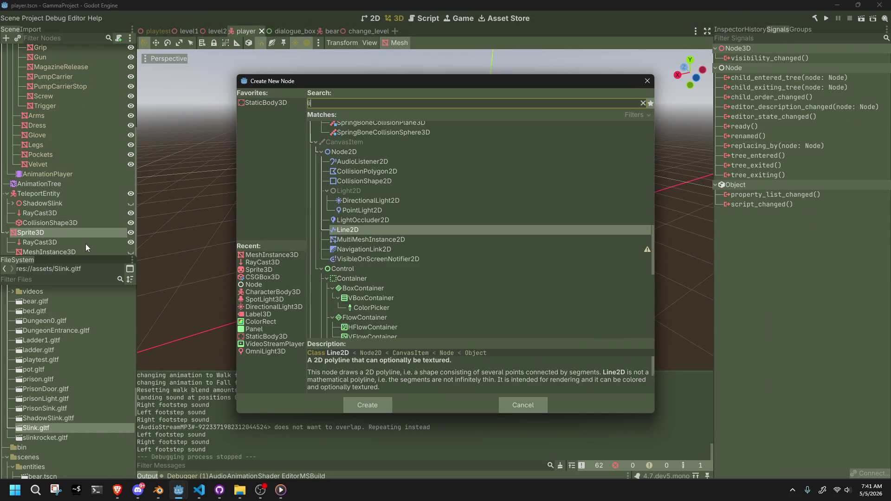
key(BackSpace)
text(omni)
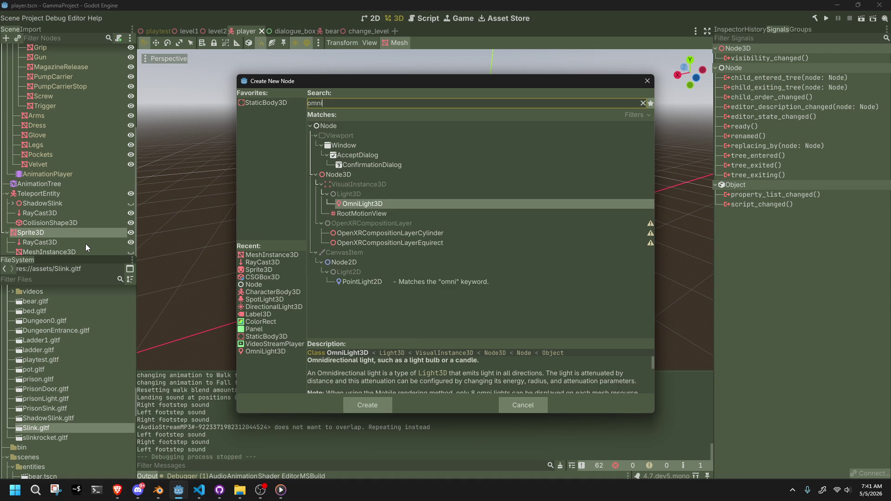
key(Return)
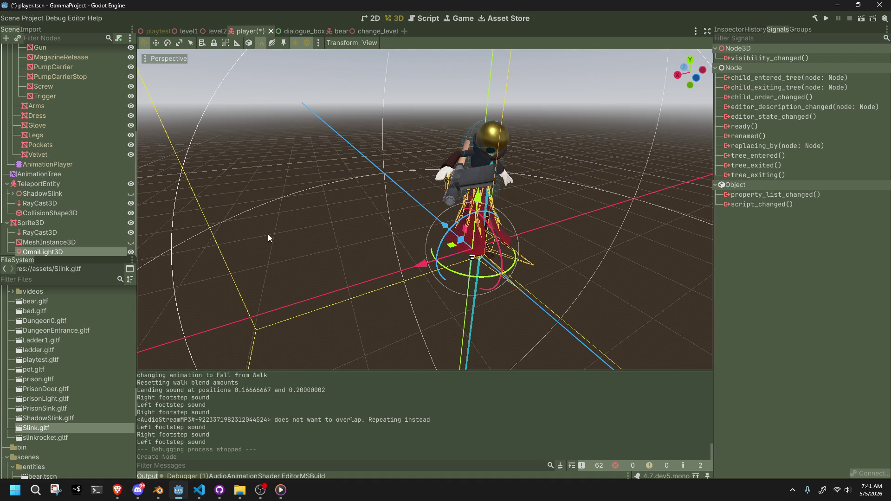
Delete the MeshInstance3D under Sprite3D and show the new OmniLight3D's properties
mouse_move(462, 249)
mouse_down()
mouse_move(391, 218)
mouse_move(375, 185)
mouse_up()
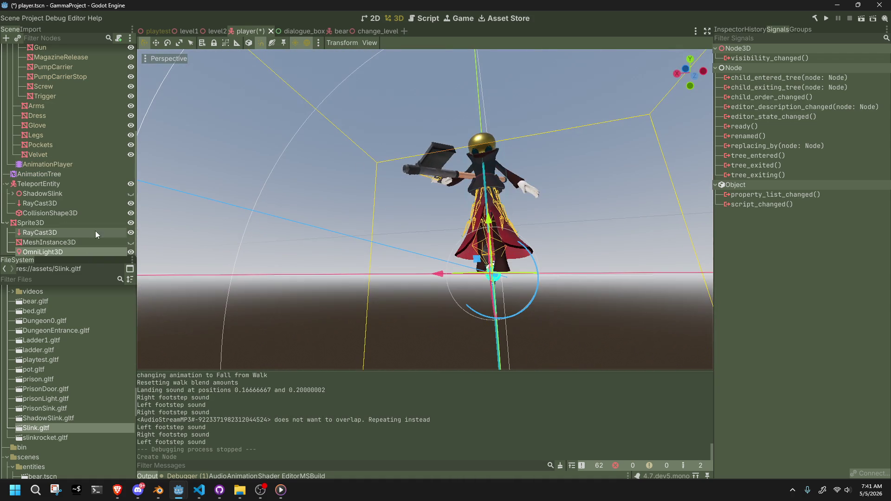
click(45, 243)
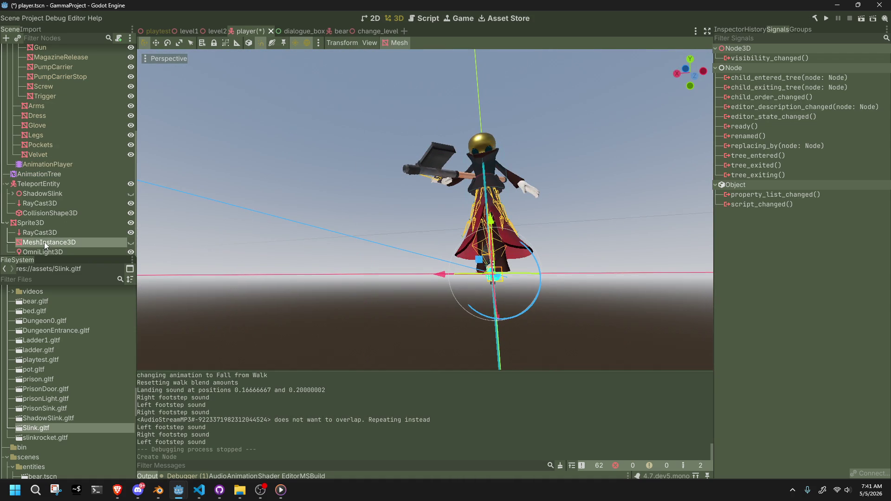
key(Delete)
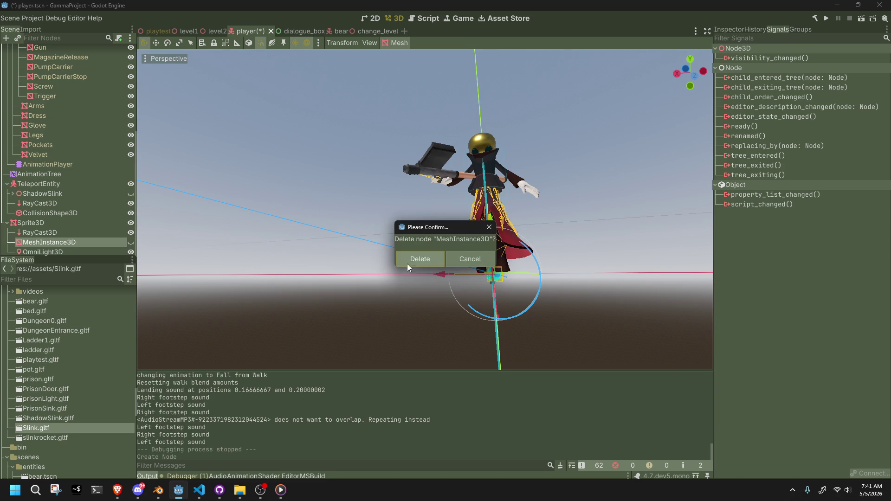
click(418, 262)
click(67, 252)
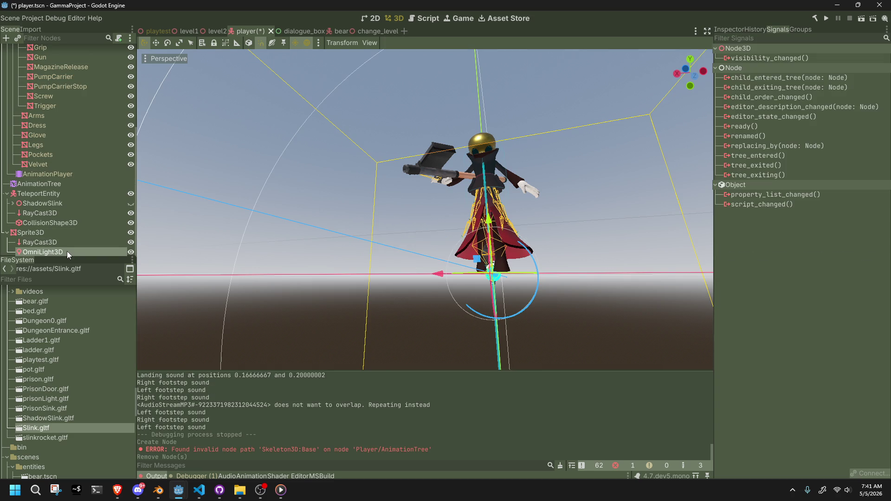
click(727, 27)
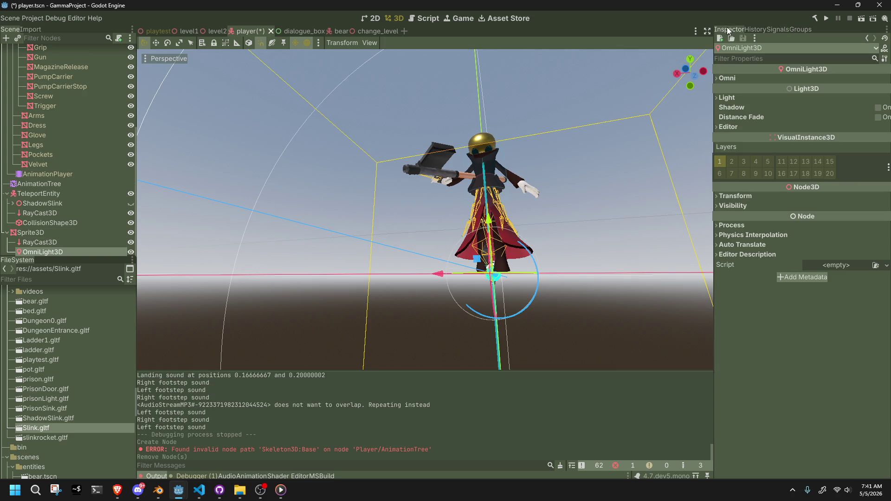
Set the OmniLight3D's Light color to pale cyan and save the player scene
scroll(668, 140, down, 3)
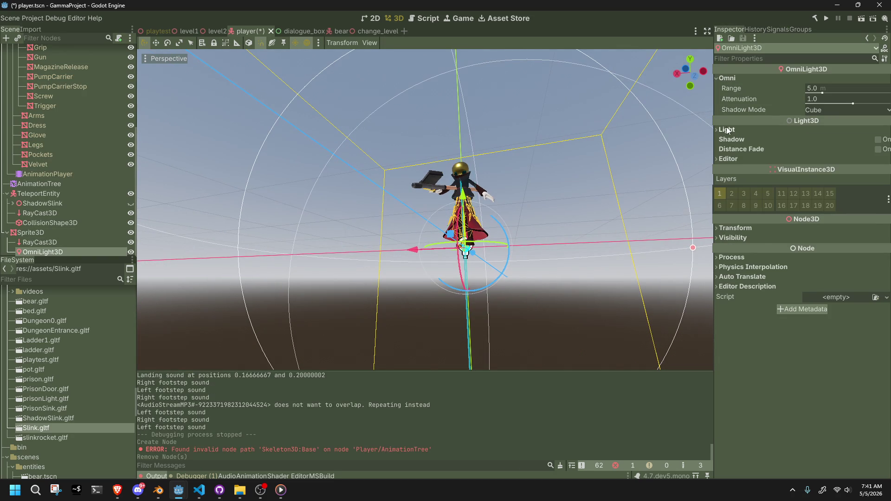
click(727, 130)
click(820, 140)
click(841, 293)
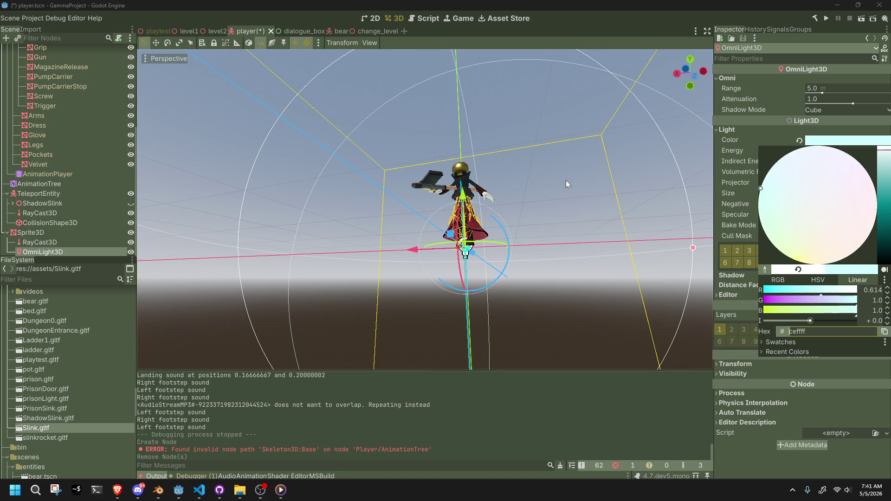
click(603, 197)
scroll(600, 197, up, 5)
key(ctrl+s)
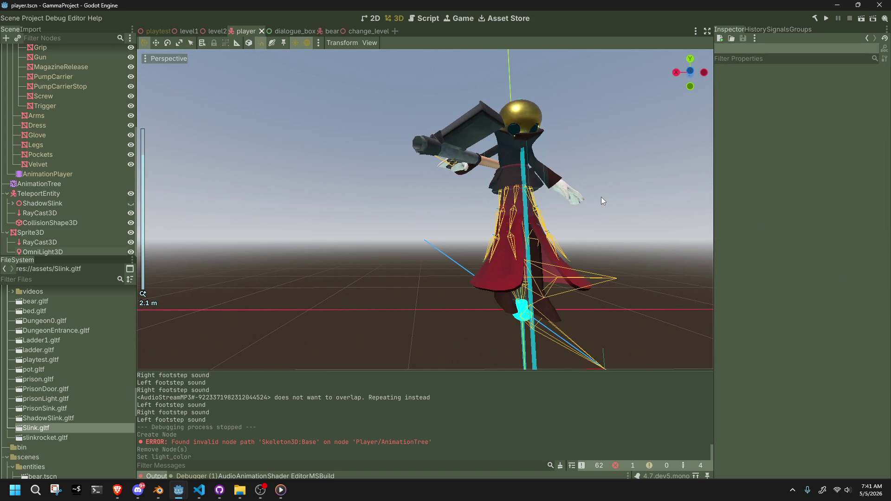
Try Dual Paraboloid as the light's shadow mode, then revert it to Cube
click(62, 252)
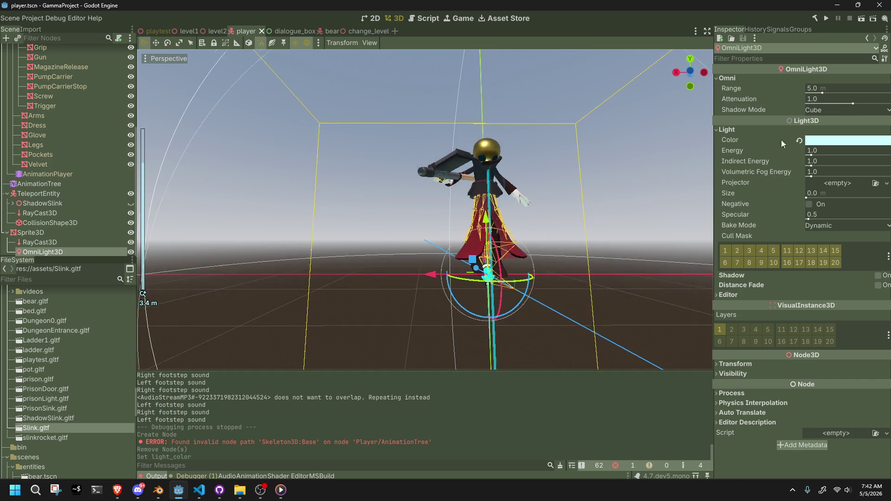
click(834, 110)
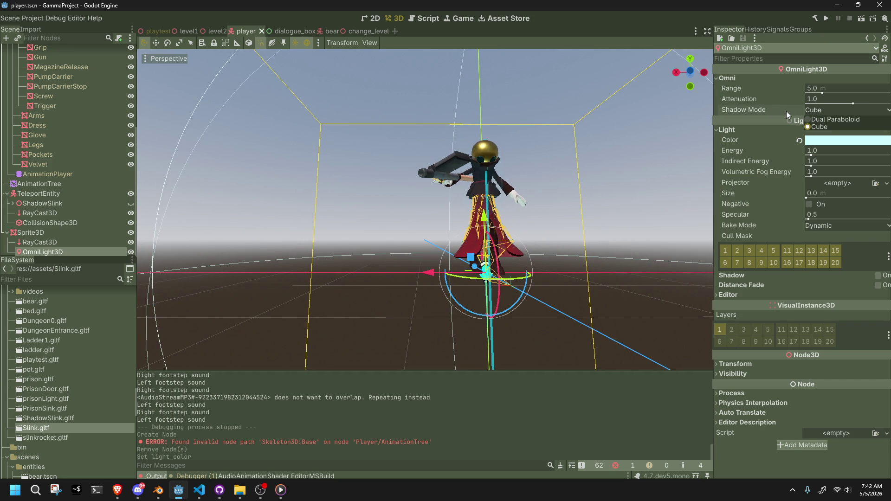
click(759, 111)
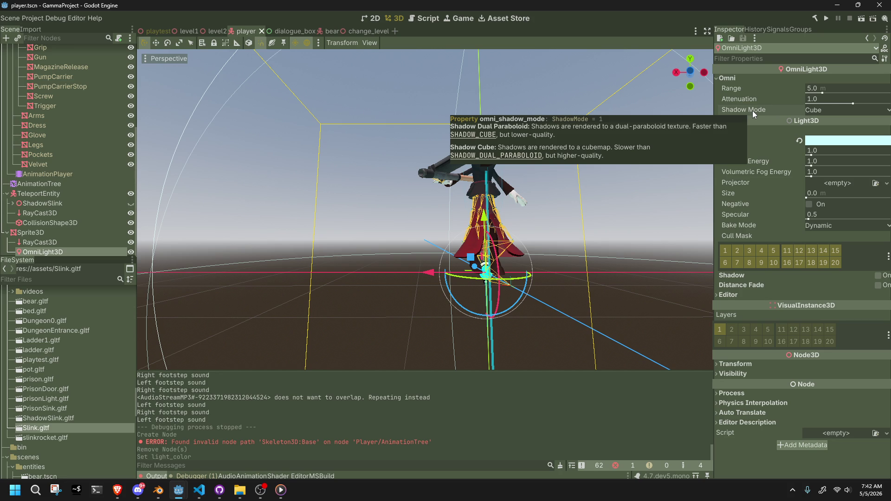
click(817, 110)
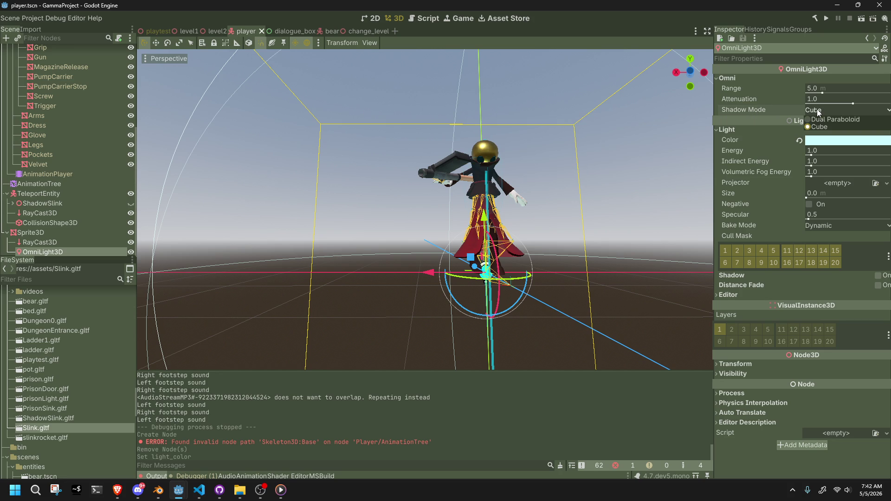
click(821, 119)
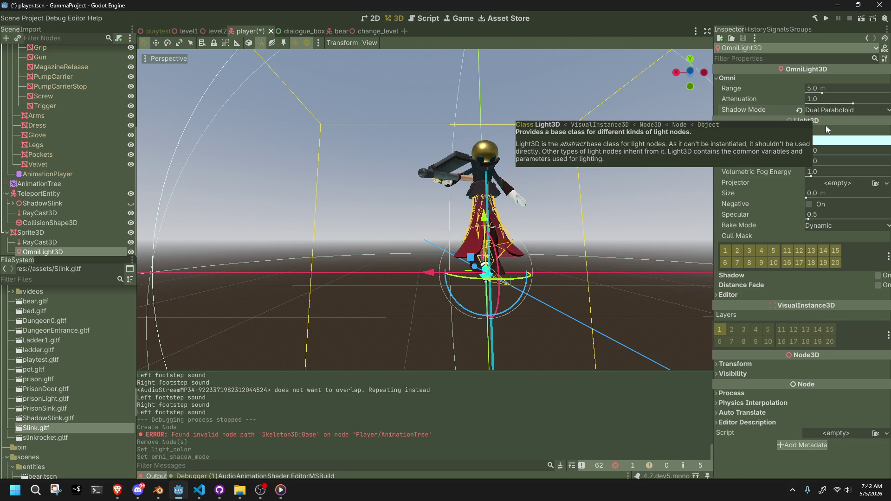
click(799, 110)
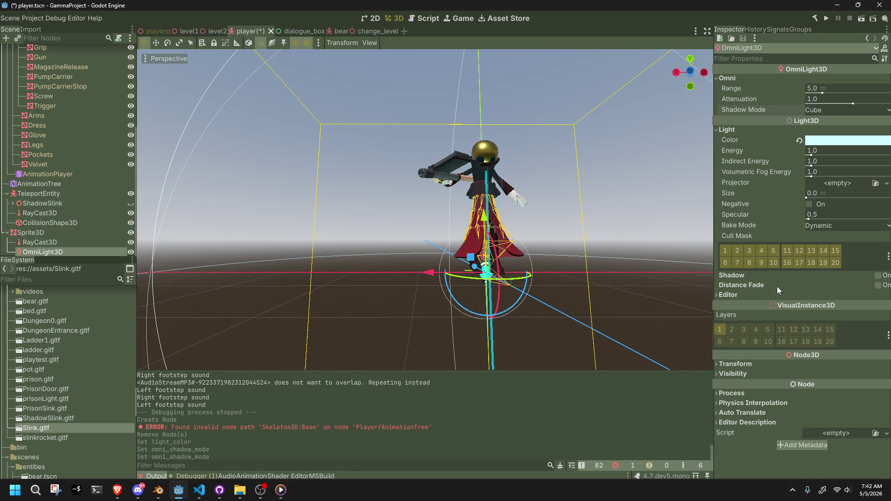
Leave the light's shadows turned off and run the project
click(877, 277)
click(876, 278)
click(877, 277)
click(877, 277)
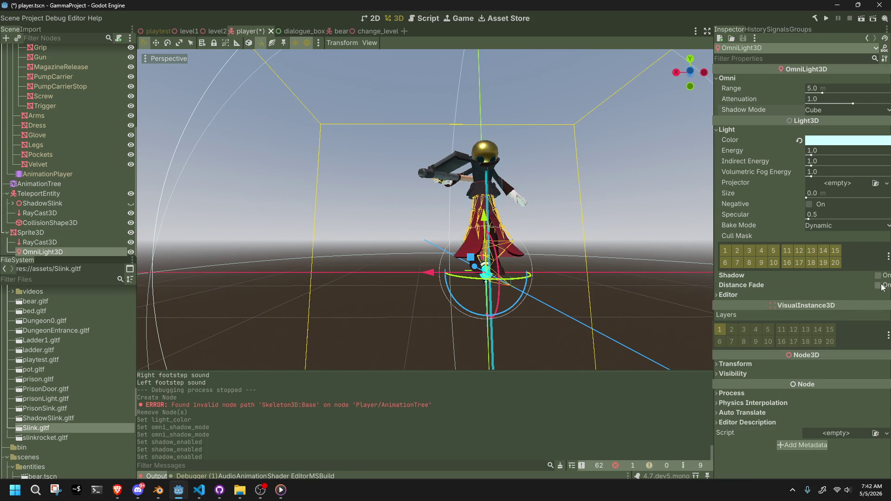
click(826, 19)
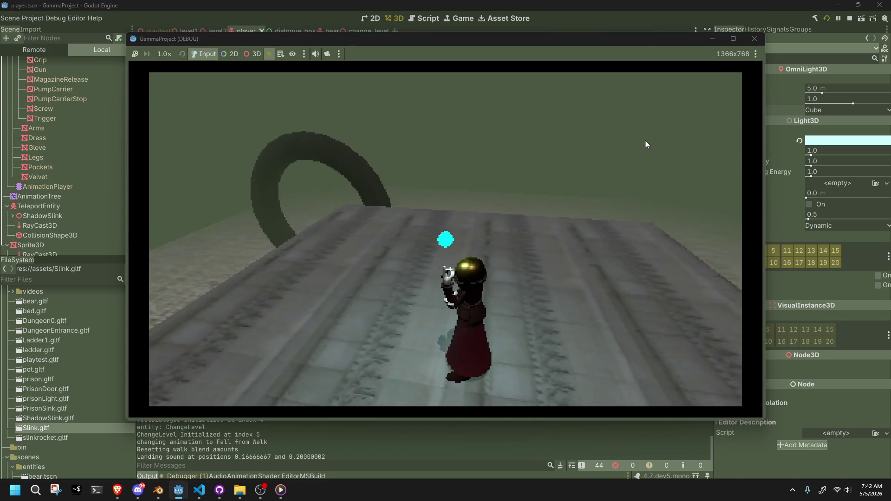
Walk the character, fire the cyan-glowing orb, then stop the game with F8
key(w)
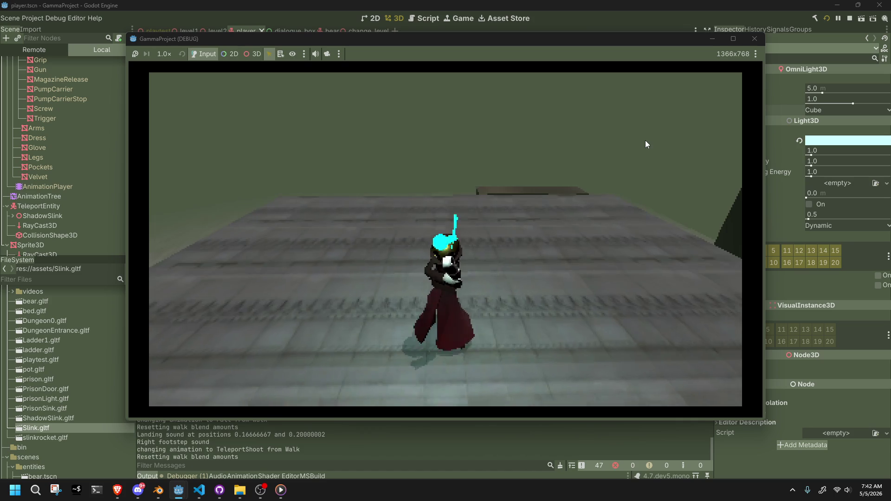
click(645, 140)
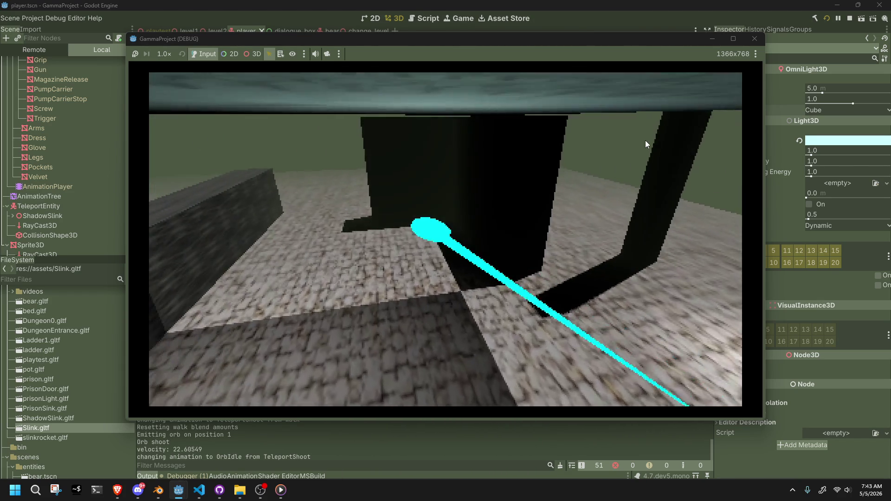
key(F8)
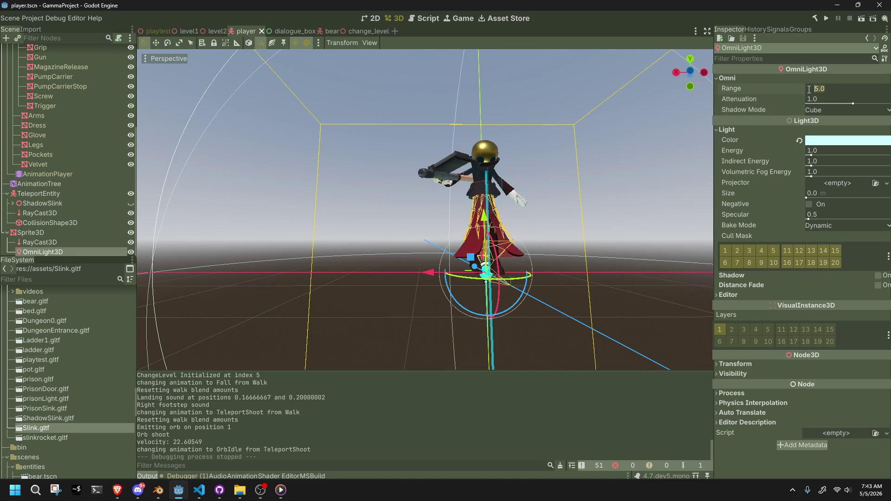
click(847, 88)
Set the OmniLight3D range to 10.0 m and select the attenuation value to replace it
text(10)
key(Return)
click(820, 97)
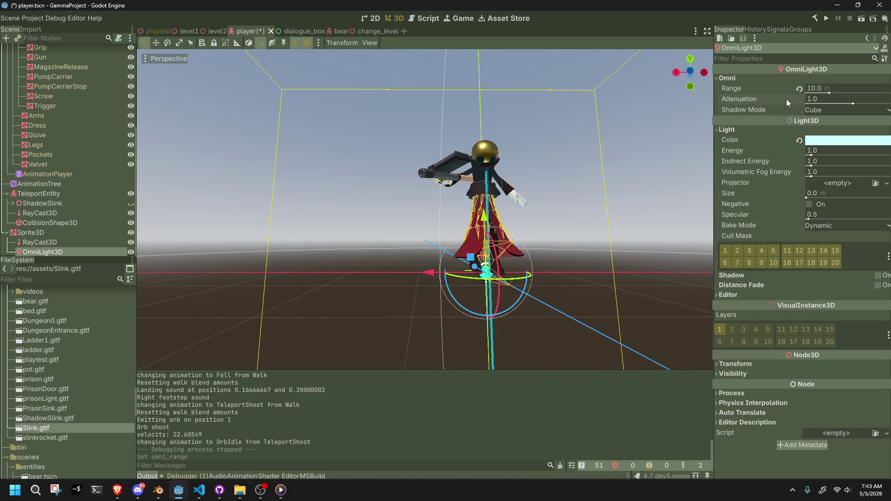
click(815, 99)
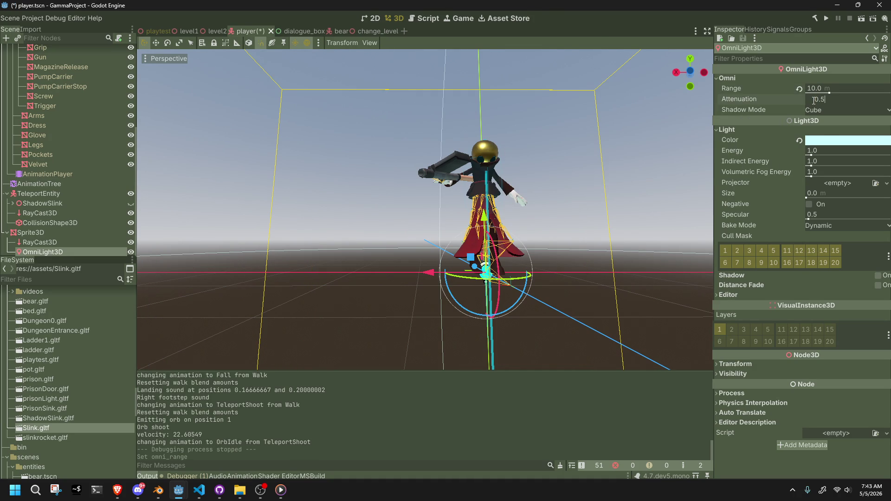
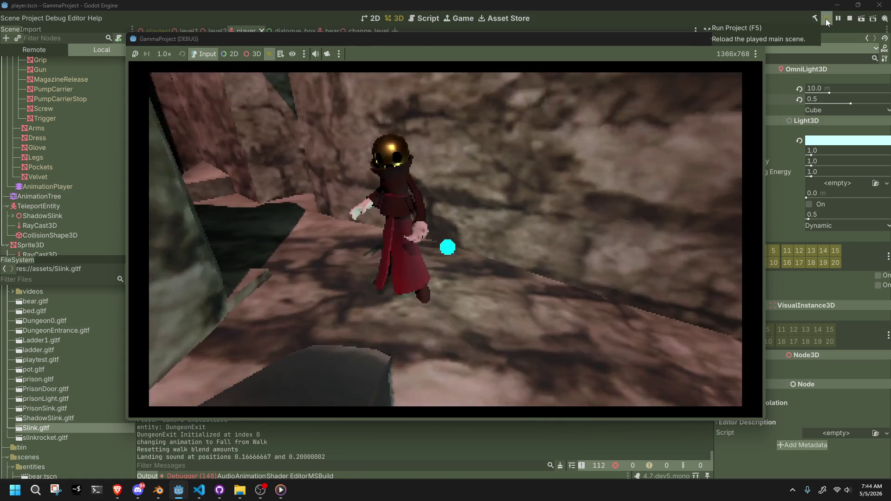
Walk and jump the character, fire the teleport orb and teleport to it, then stop the game
key(w)
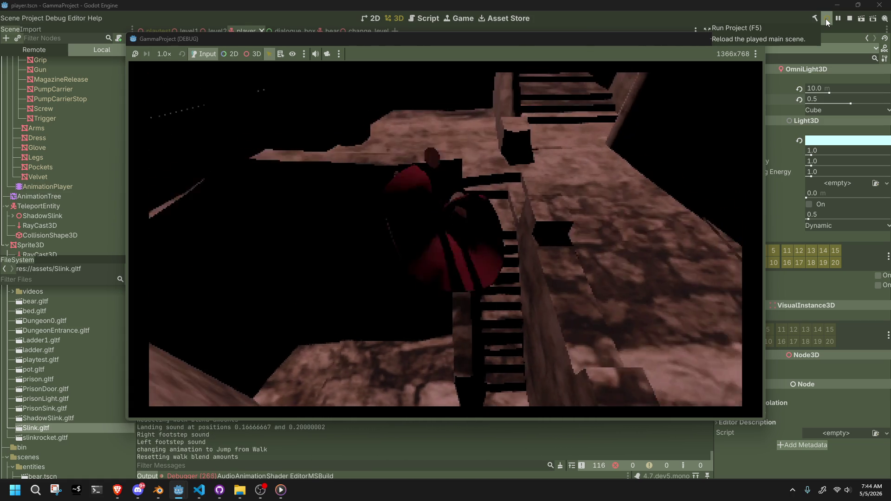
key(space)
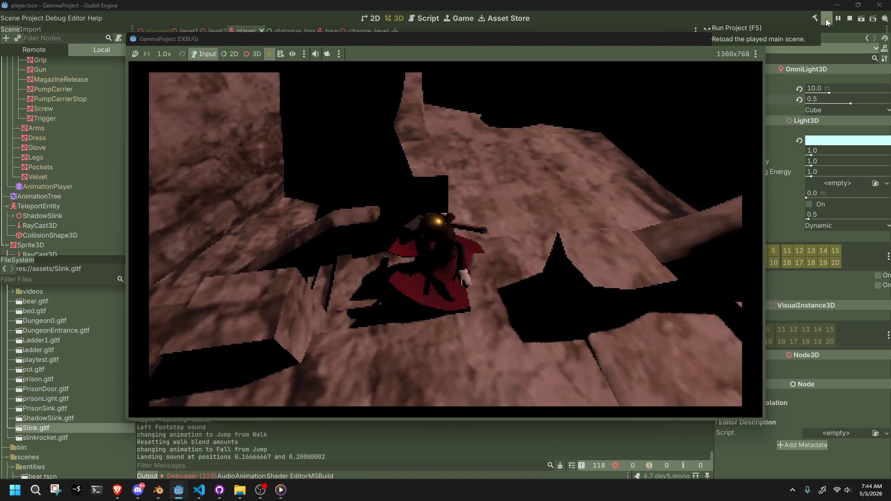
key(w)
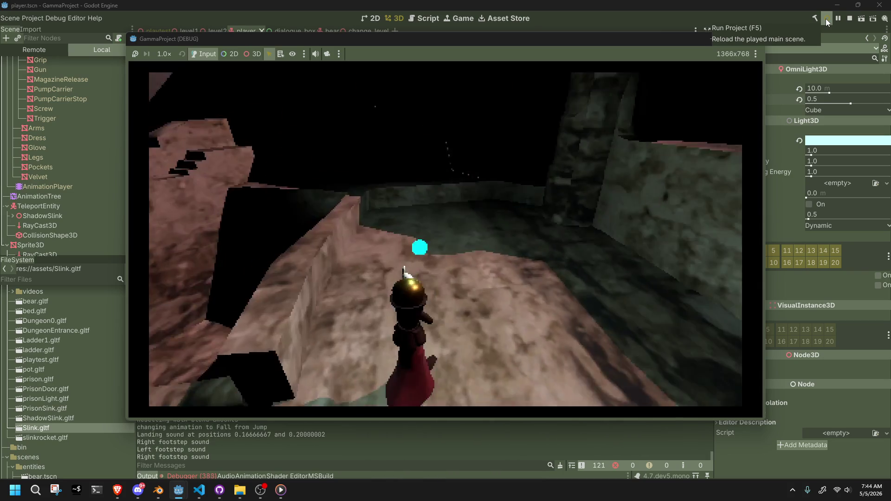
key(w)
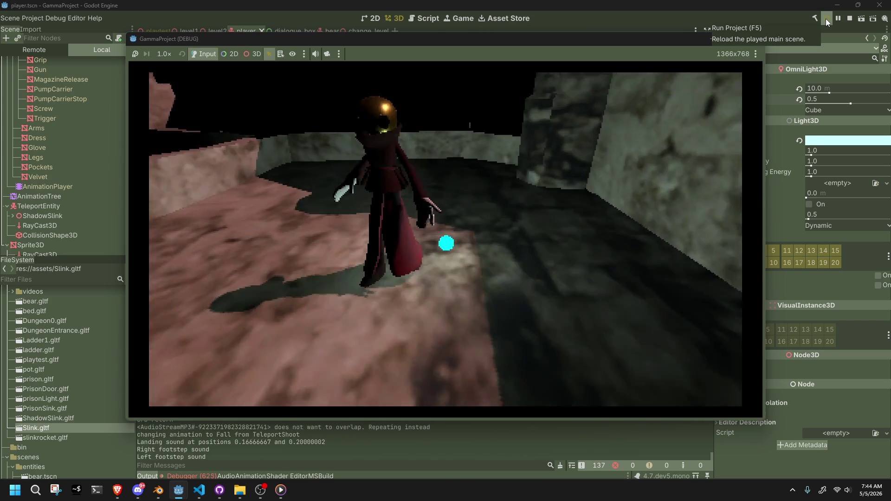
key(e)
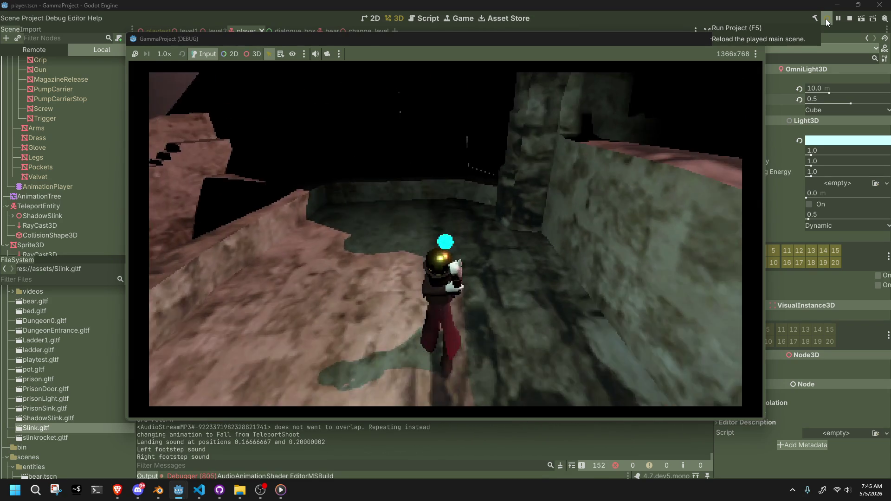
key(e)
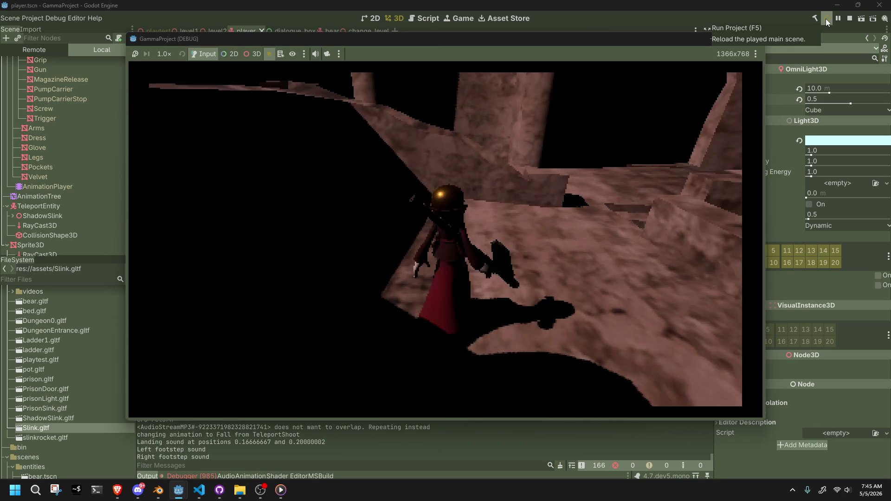
click(827, 22)
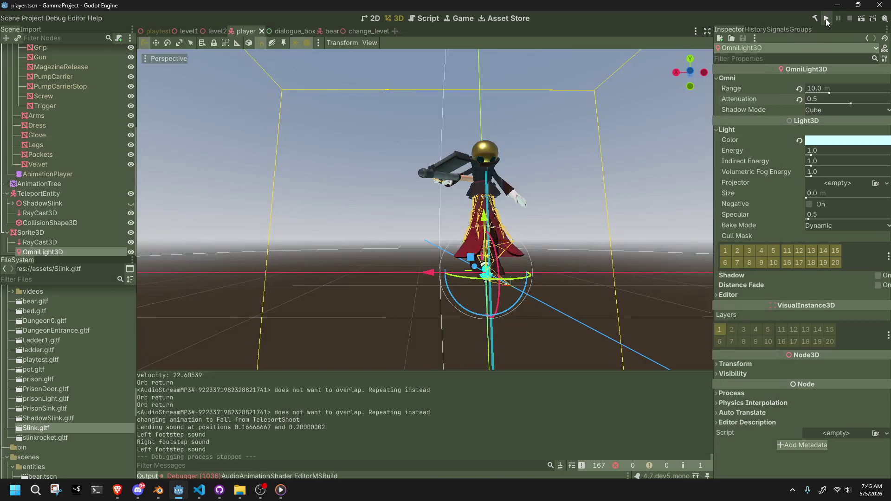
In the Debugger's Errors list, expand the 0:01:18:144 disposed-object error to show its stack trace
click(220, 474)
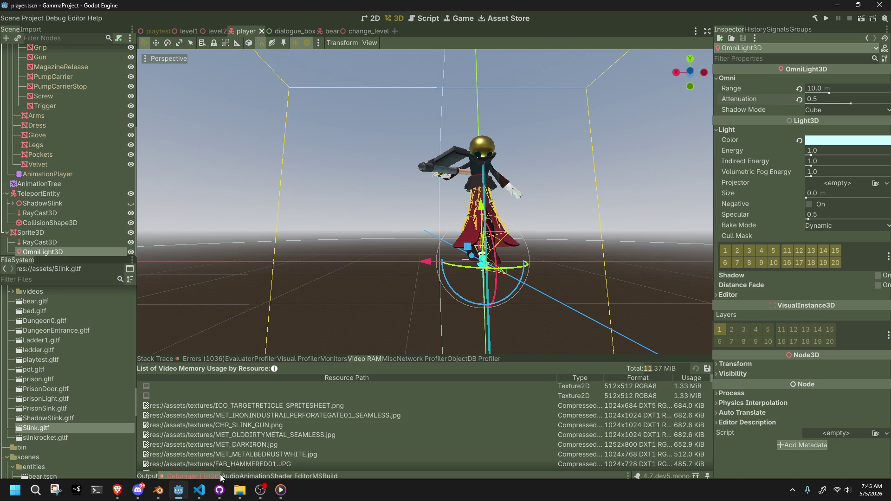
click(188, 358)
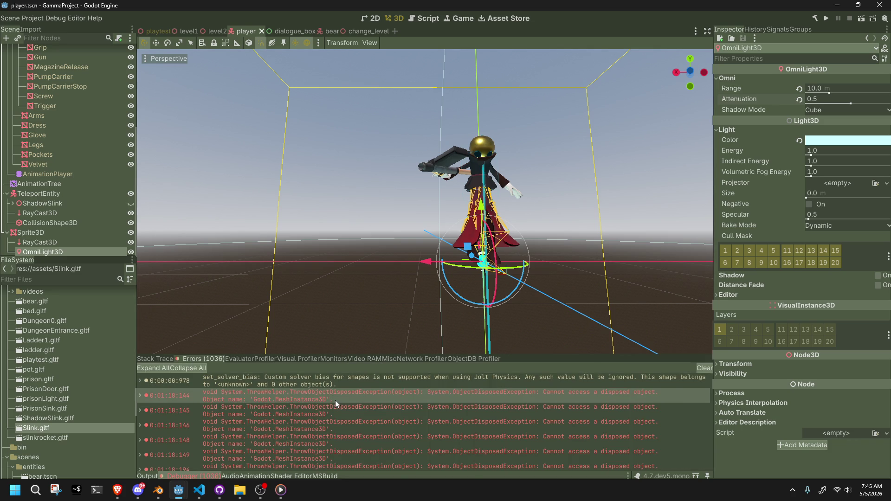
mouse_move(335, 400)
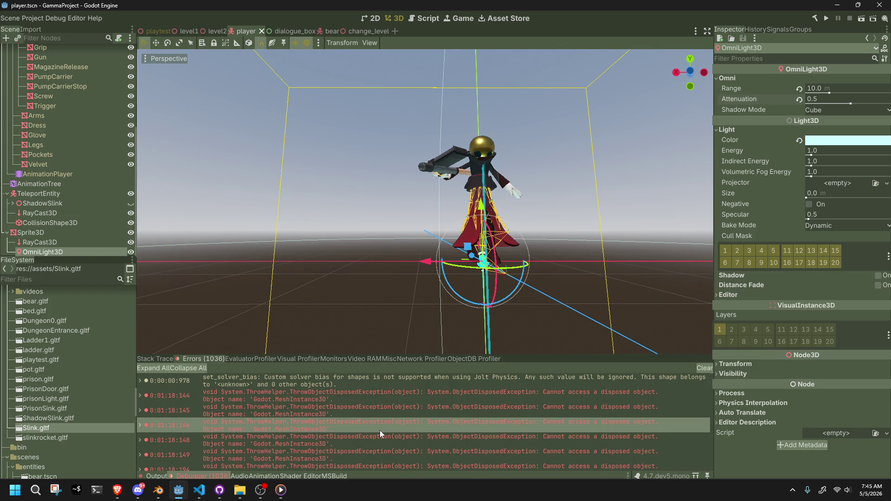
double_click(386, 395)
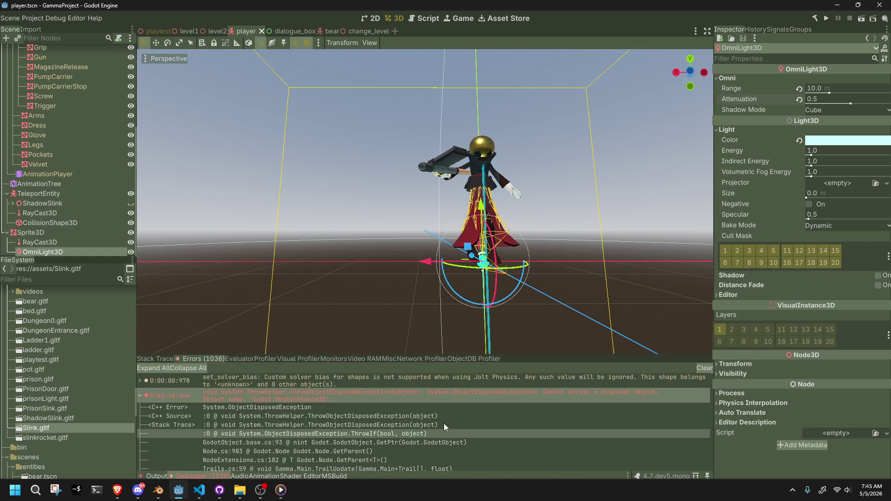
double_click(422, 395)
double_click(422, 394)
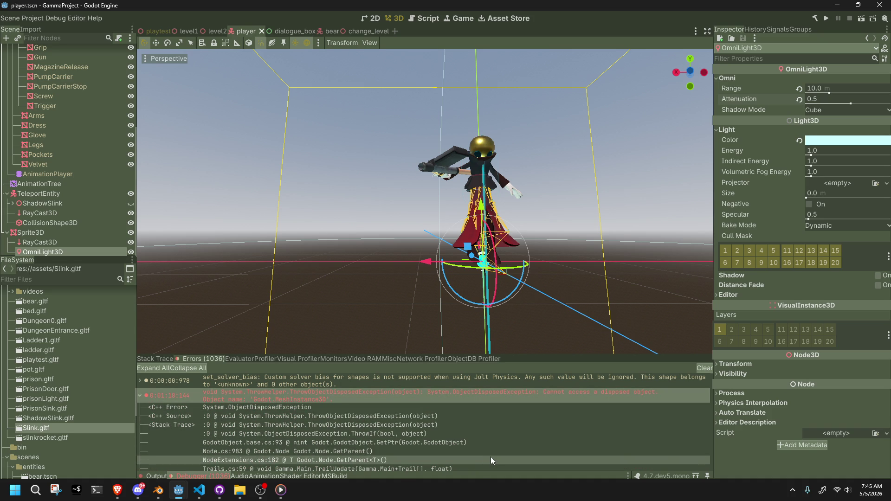
key(alt+Tab)
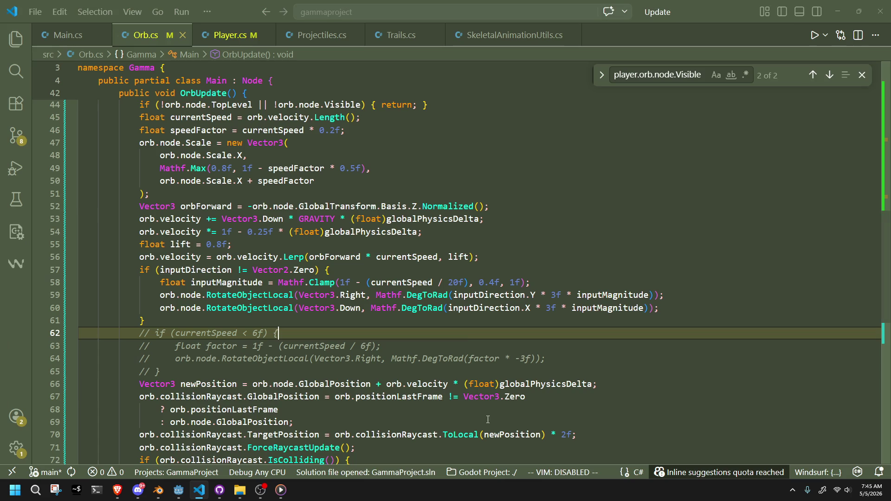
Scroll up through OrbShoot and OrbReturn in Orb.cs, then build and run the project in Godot
click(426, 320)
scroll(427, 320, up, 8)
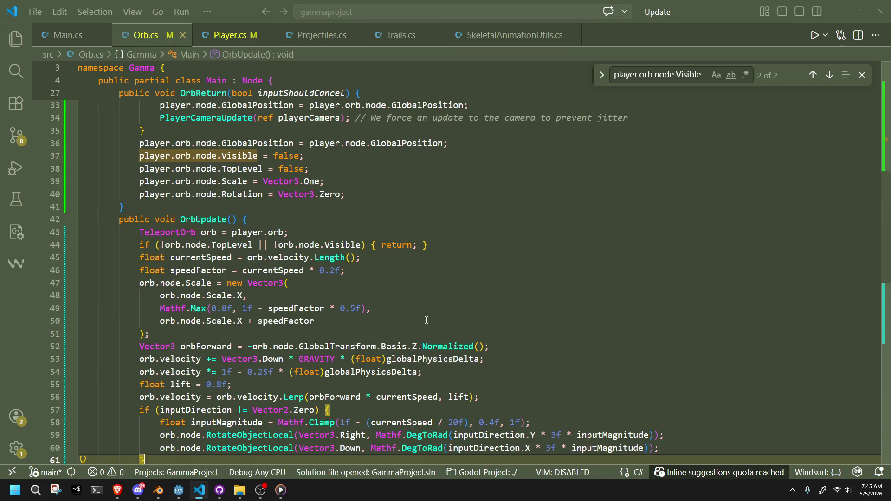
scroll(427, 321, up, 3)
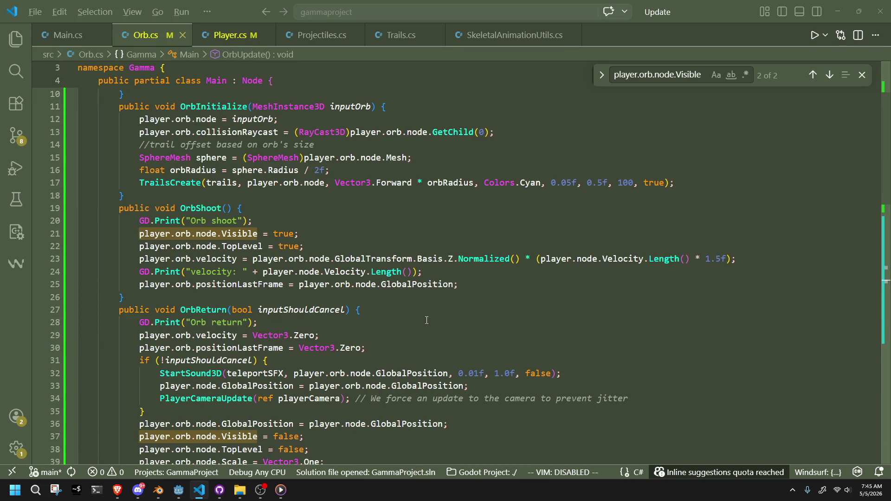
key(alt+Tab)
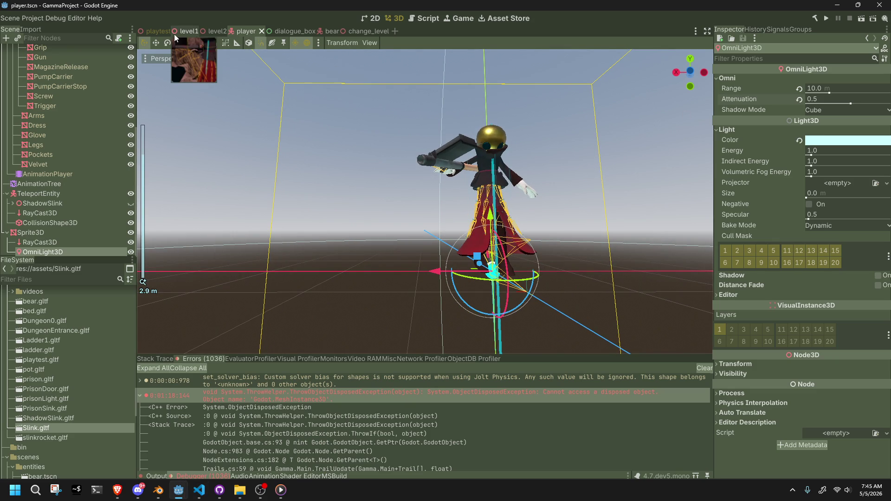
click(827, 20)
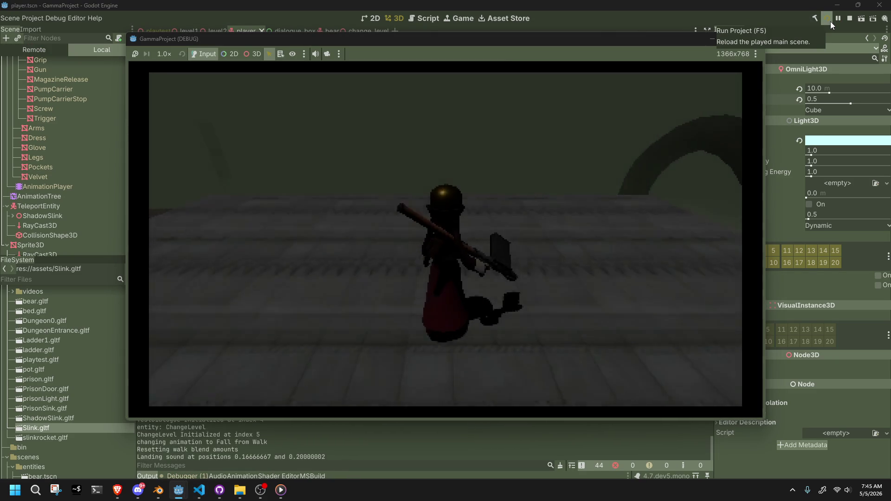
Walk off the ledge, across the cobblestone floor past the pillars and bed into the next scene
key(w)
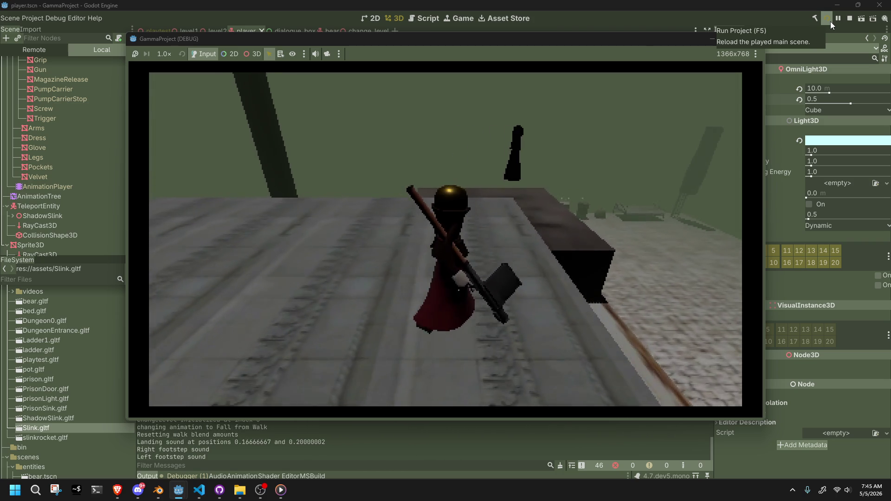
key(w)
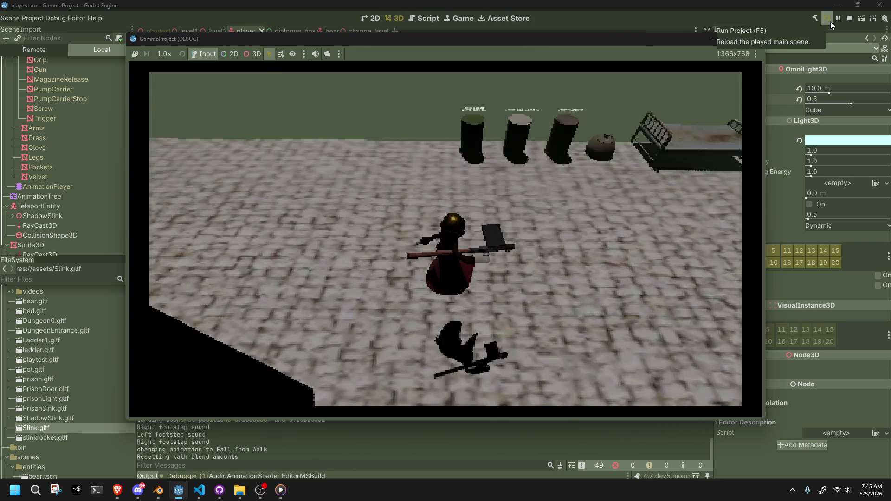
key(w)
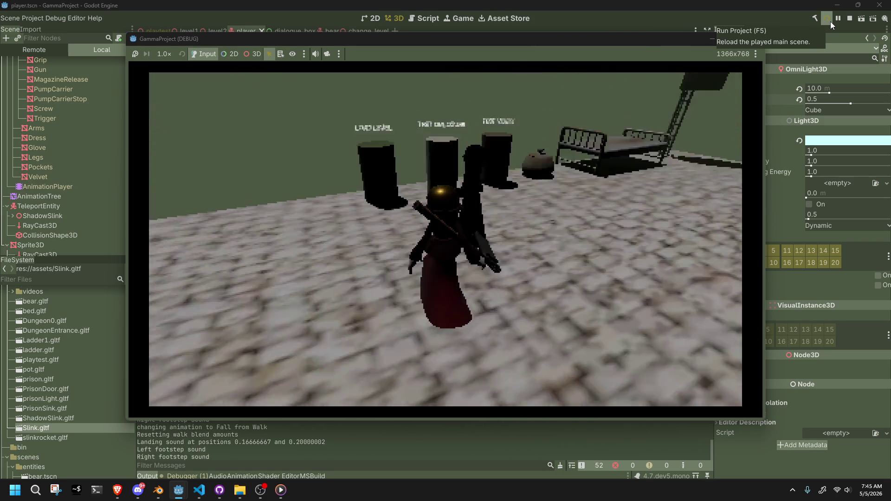
key(w)
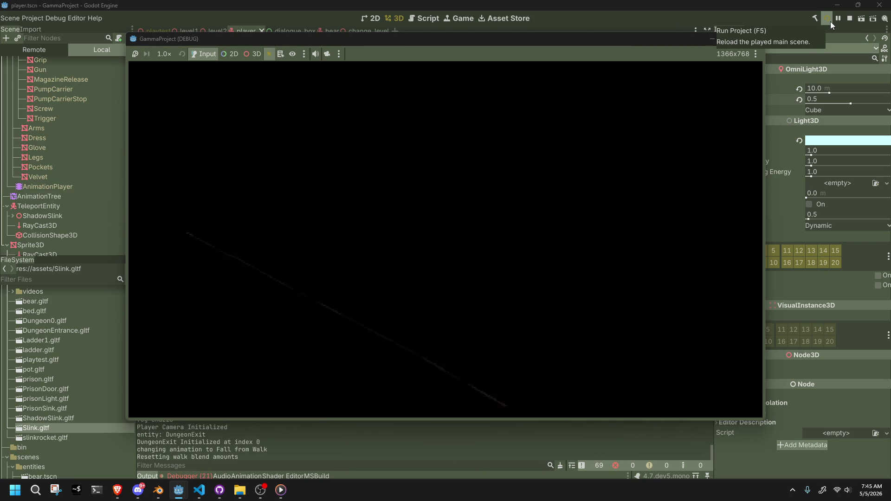
key(w)
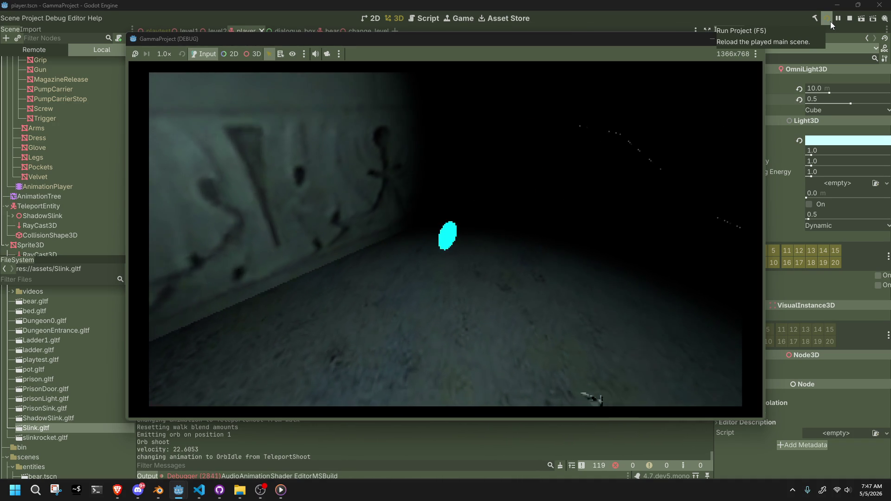
Stop the running game with F8
key(F8)
Uncomment the low-speed tilt block (lines 62–65) in Orb.cs's OrbUpdate and save the file
key(alt+Tab)
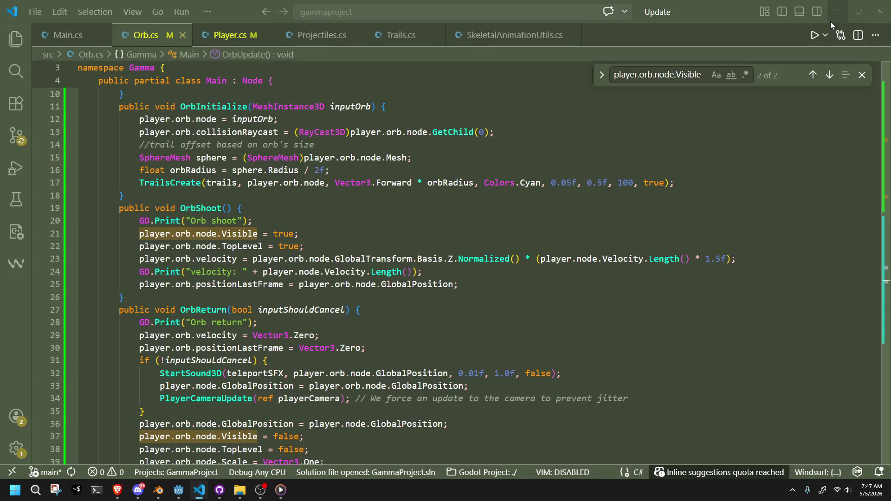
scroll(279, 128, down, 12)
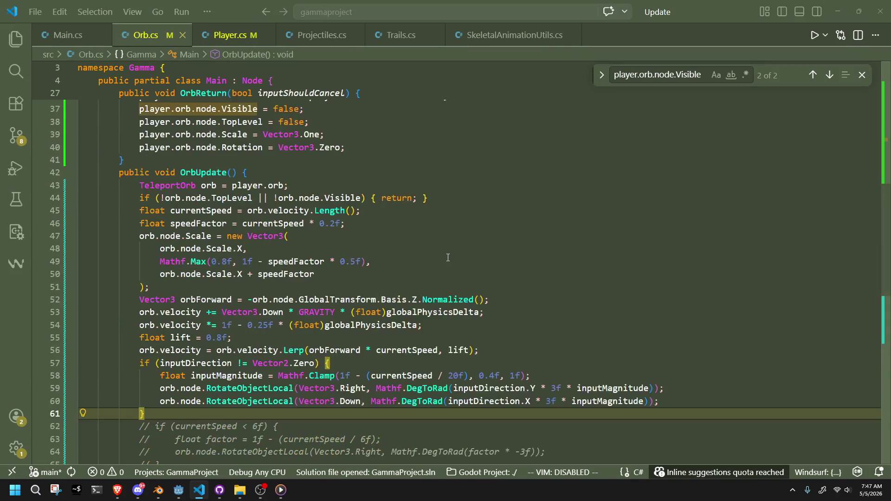
click(159, 346)
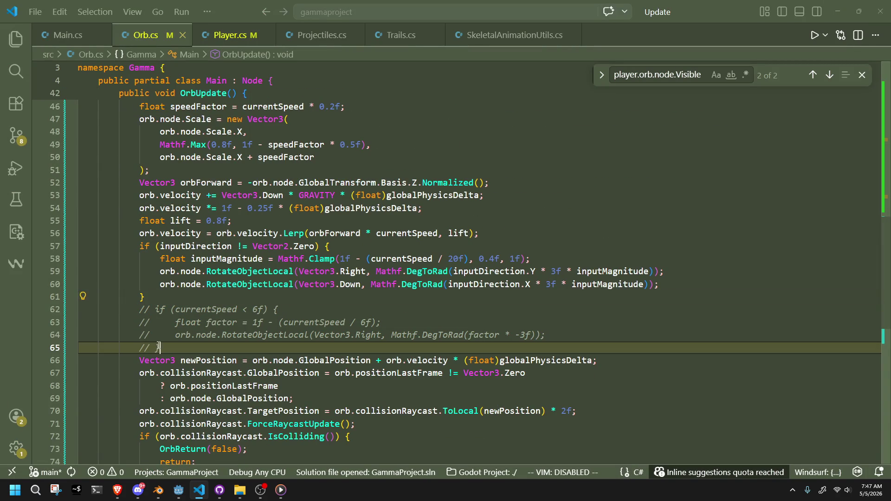
key(ctrl+slash)
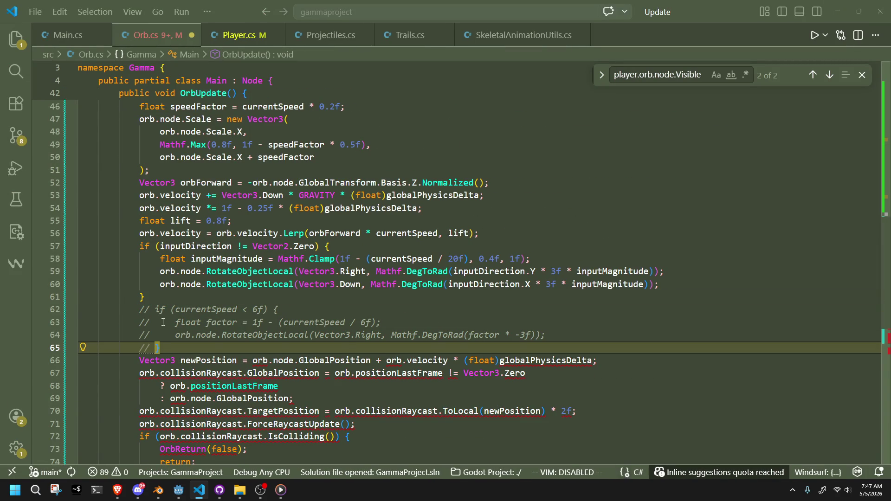
key(ctrl+s)
mouse_move(161, 348)
mouse_down()
mouse_move(23, 319)
mouse_move(21, 310)
mouse_up()
key(ctrl+slash)
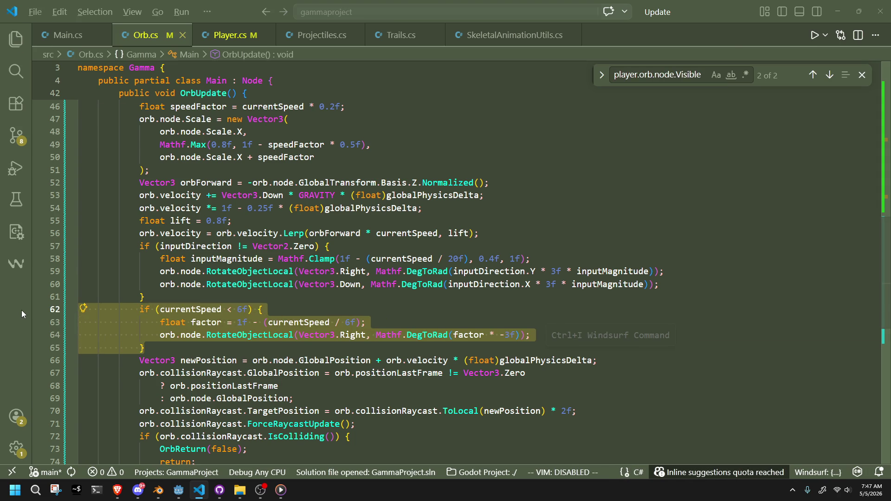
Switch to Main.cs in Visual Studio Code
key(alt+Tab)
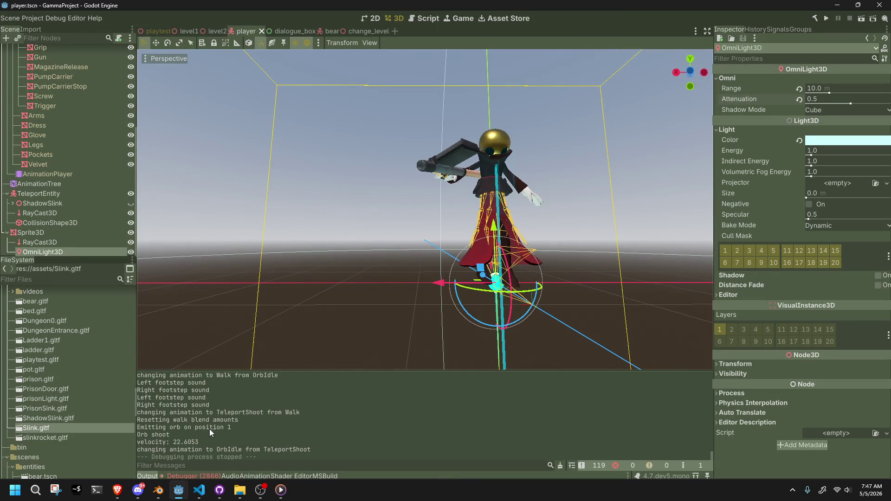
key(alt+Tab)
key(ctrl+Page_Up)
scroll(274, 245, up, 15)
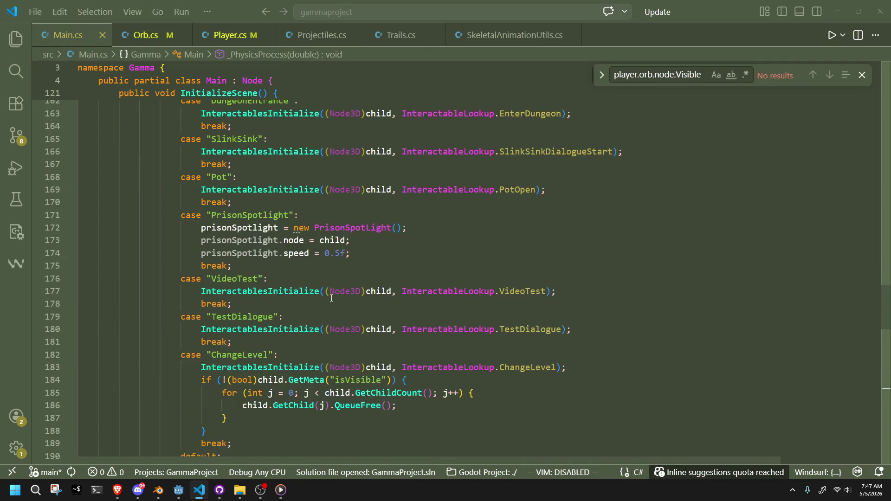
Delete the ' = new Trail[2]' initializer from the trails field on line 70
scroll(332, 298, up, 14)
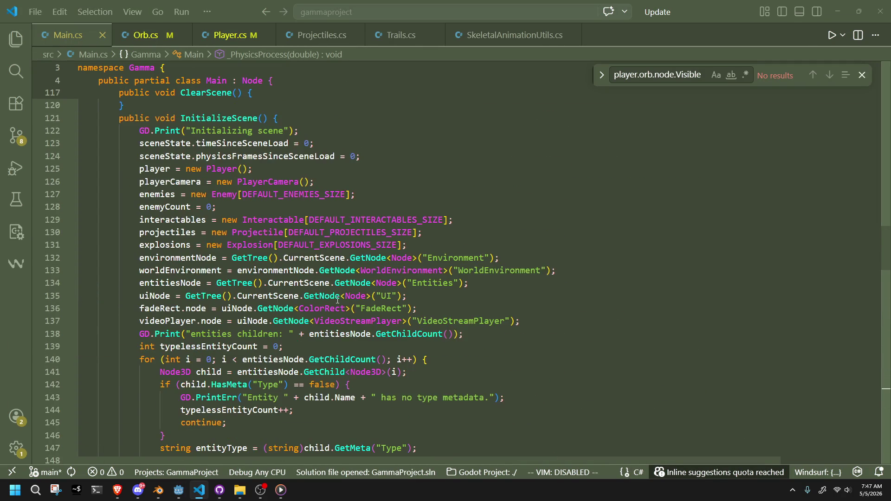
scroll(337, 301, up, 15)
scroll(341, 300, up, 2)
scroll(341, 300, down, 5)
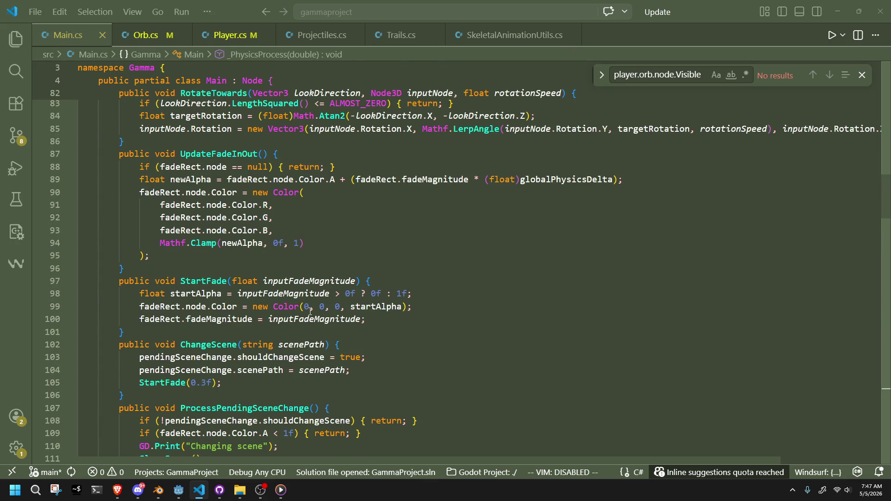
scroll(310, 311, down, 2)
scroll(278, 330, up, 10)
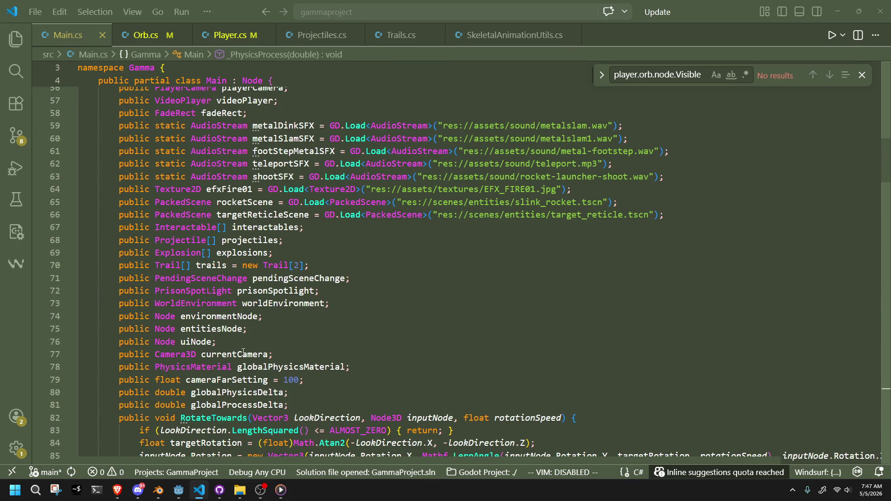
mouse_move(243, 352)
drag(306, 265, 197, 265)
key(BackSpace)
Find all references to explosions to see where InitializeScene allocates it
double_click(227, 252)
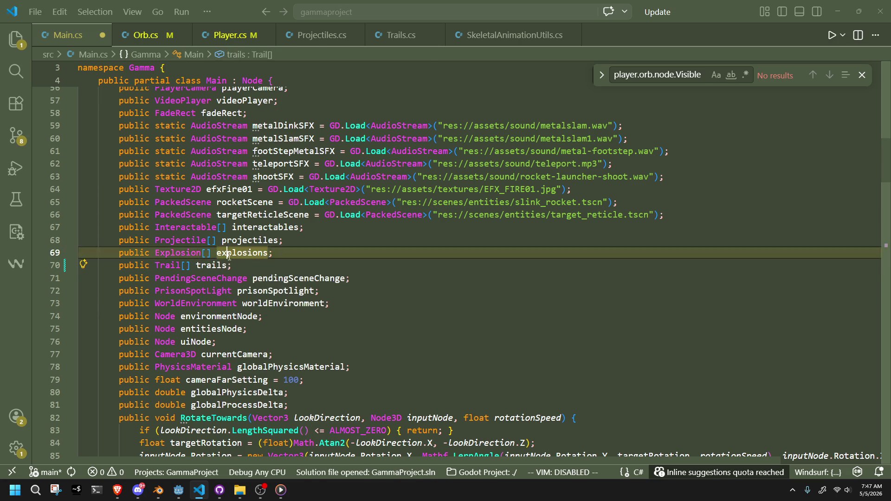
right_click(225, 252)
key(Escape)
key(shift+F12)
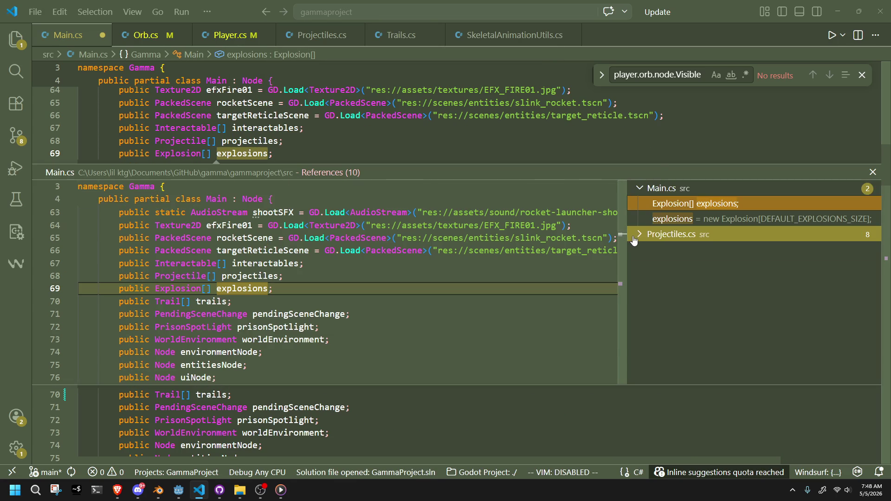
click(671, 235)
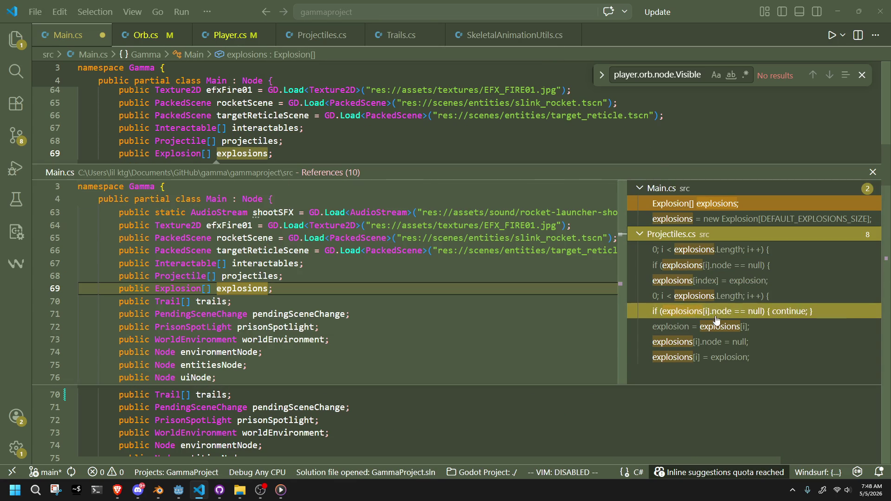
click(872, 172)
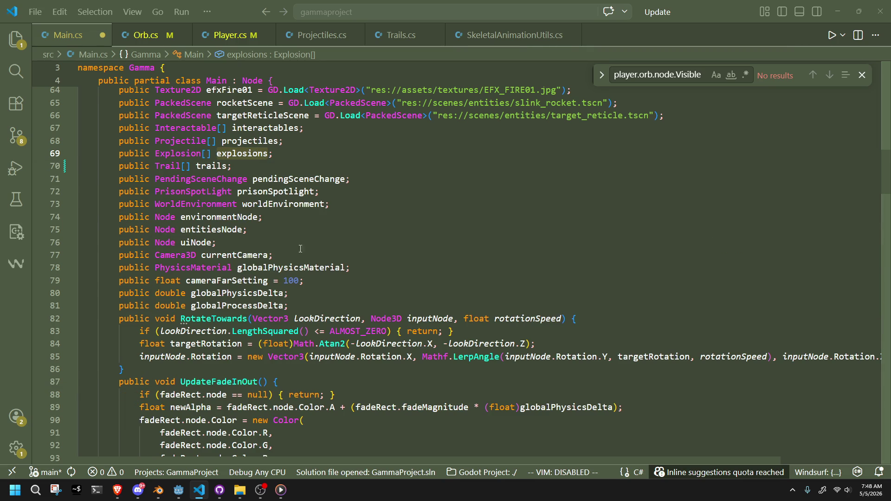
right_click(244, 153)
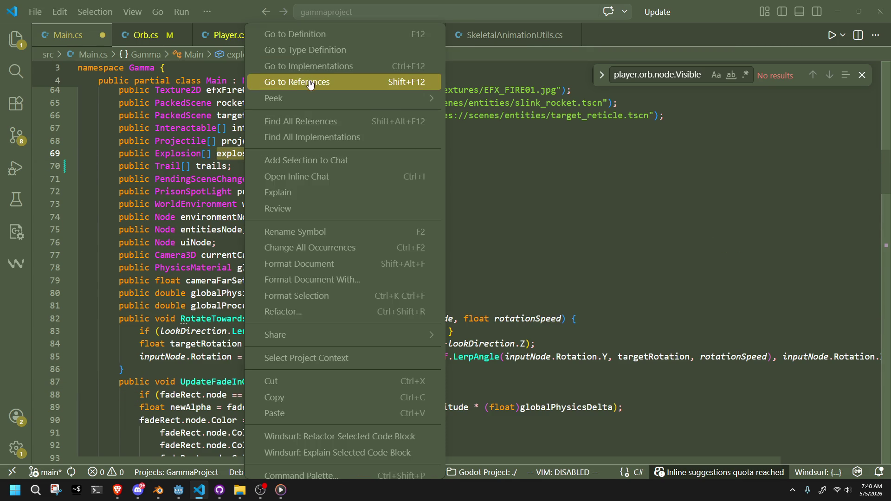
click(299, 79)
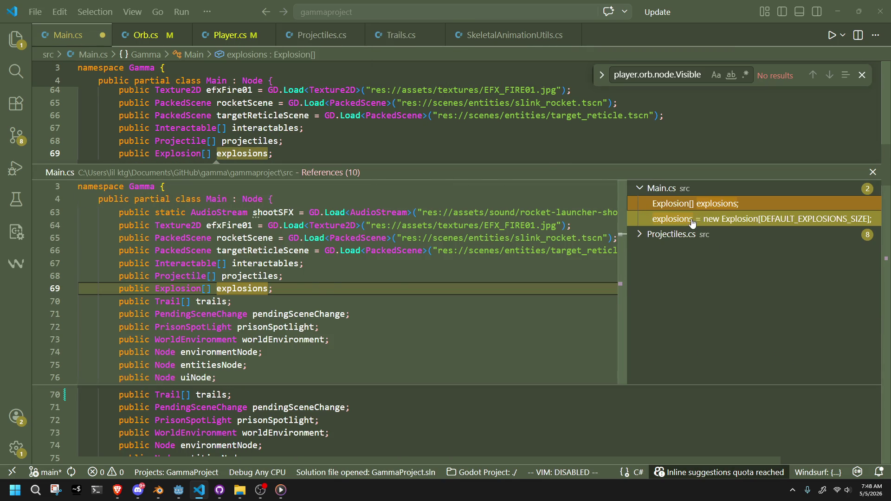
click(703, 219)
click(873, 172)
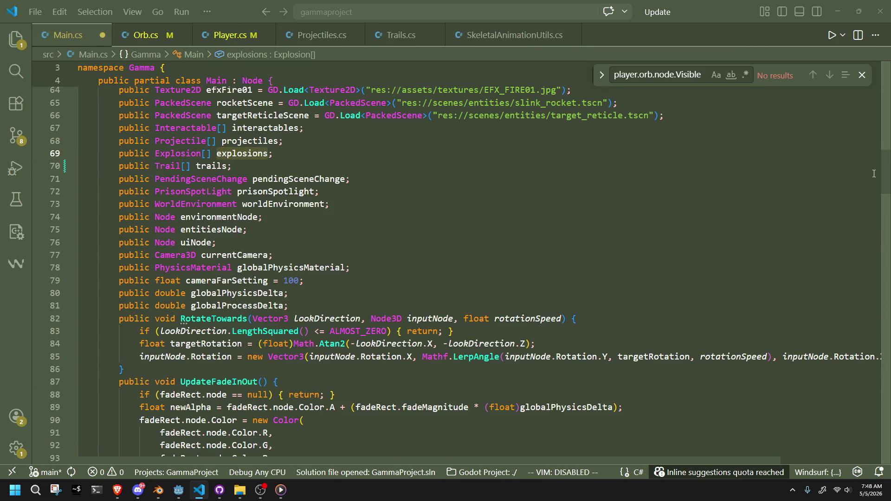
mouse_move(884, 175)
mouse_down()
mouse_move(886, 390)
mouse_move(876, 232)
mouse_up()
Add a 'trails = new Trail[...]' allocation line right after the explosions allocation
click(540, 413)
key(Return)
key(Tab)
key(Left)
key(Left)
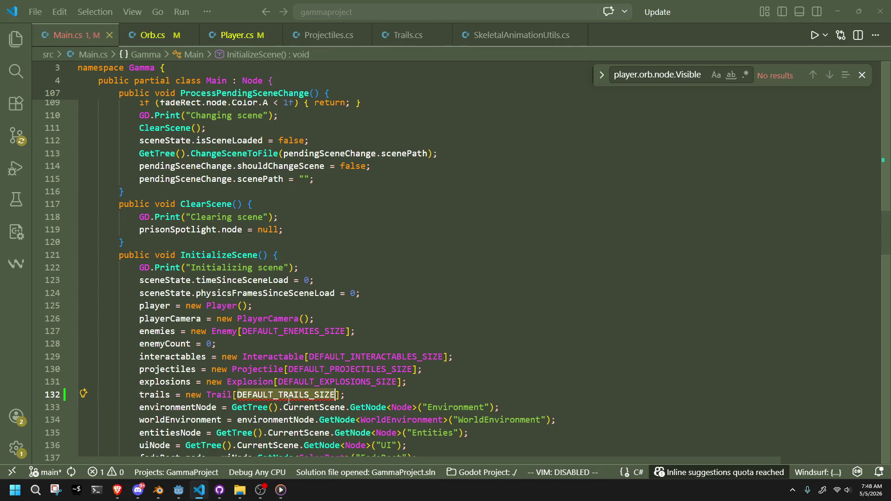
drag(887, 222, 889, 75)
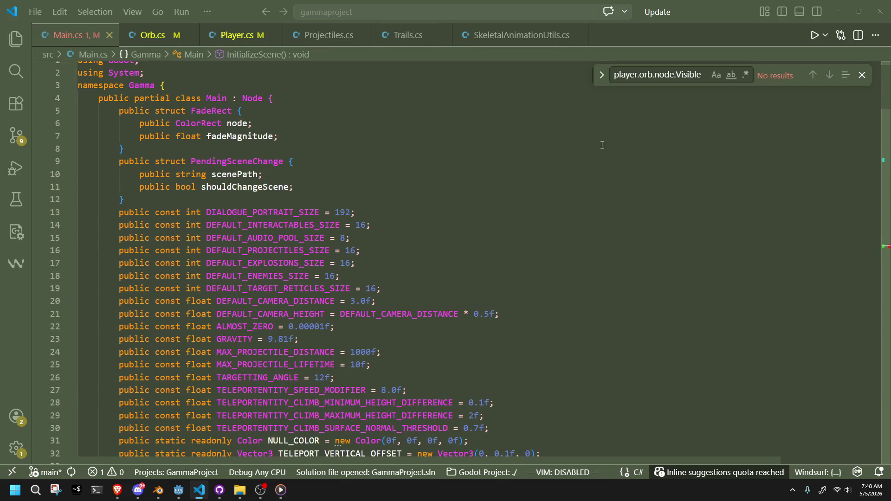
Add a const DEFAULT_MISCELLANEOUS_SIZE = 8 above DIALOGUE_PORTRAIT_SIZE among the size constants
click(384, 270)
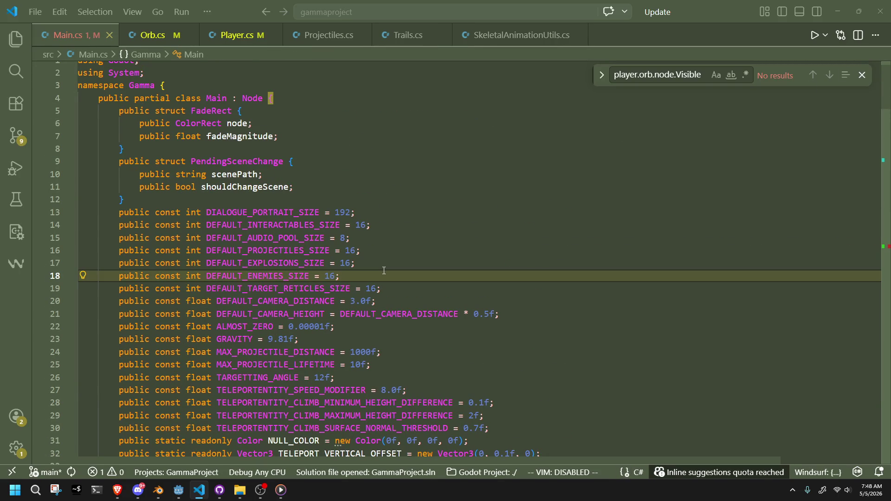
click(370, 213)
key(Return)
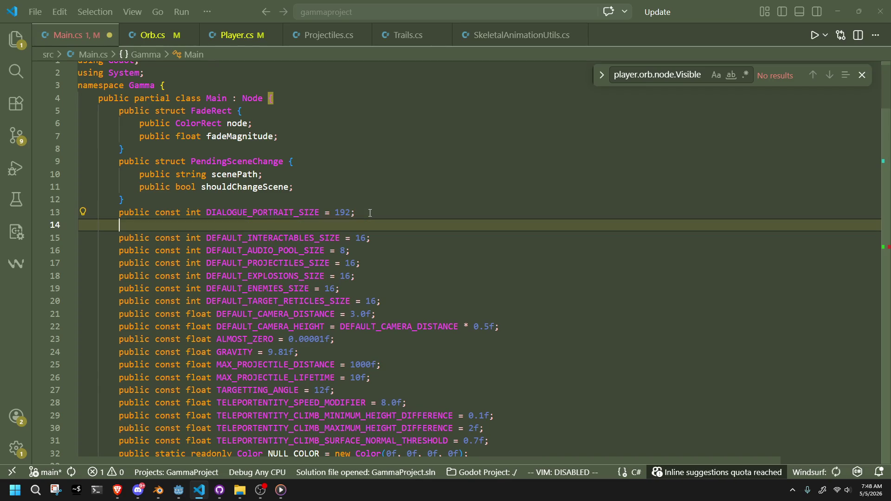
key(Tab)
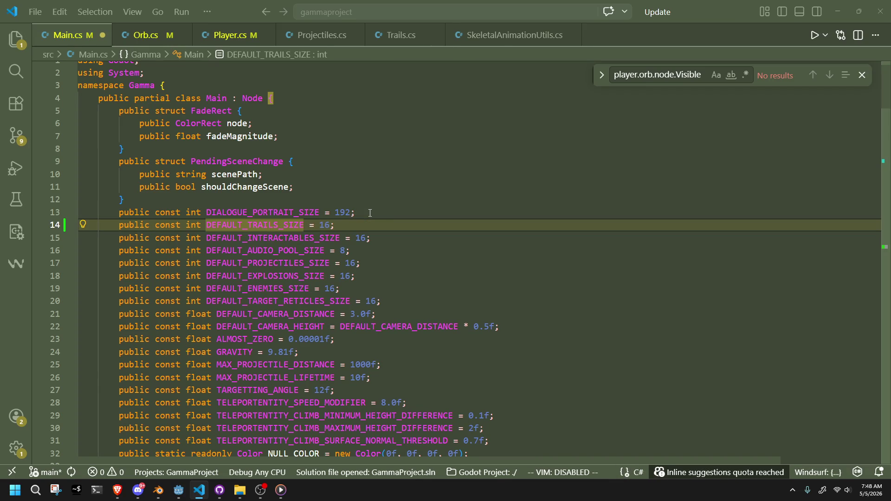
key(BackSpace)
key(BackSpace)
key(BackSpace)
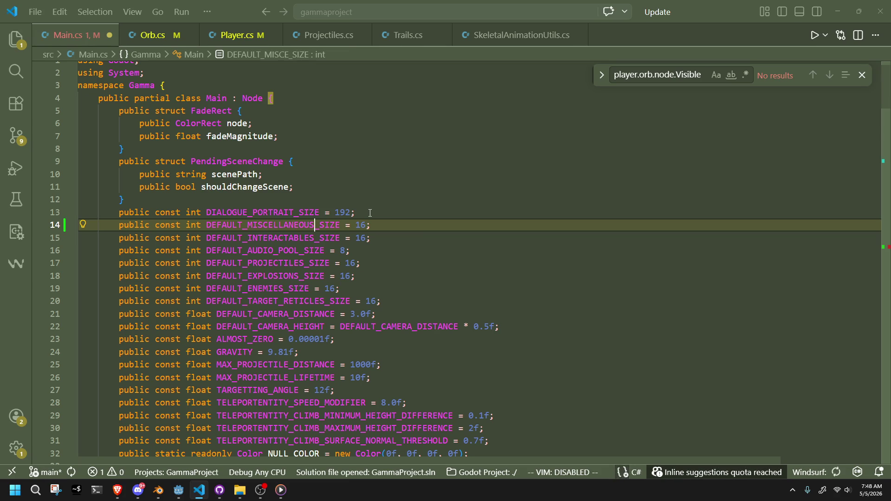
key(End)
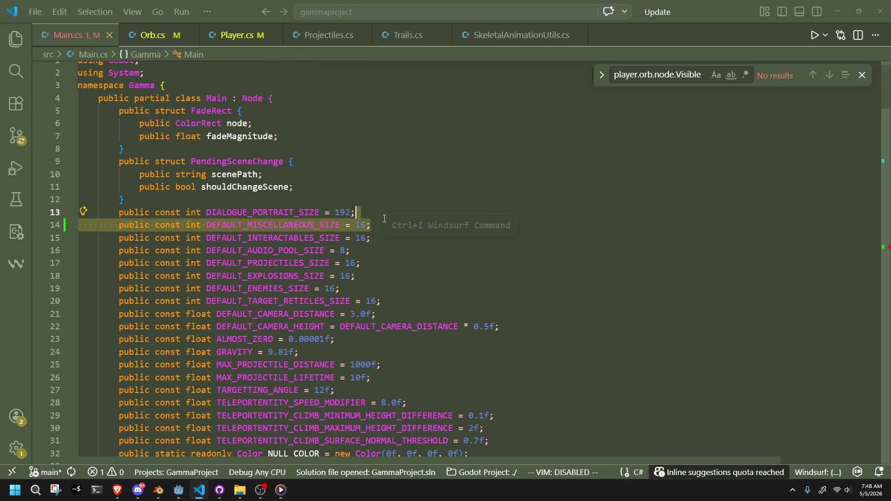
key(alt+Up)
double_click(361, 212)
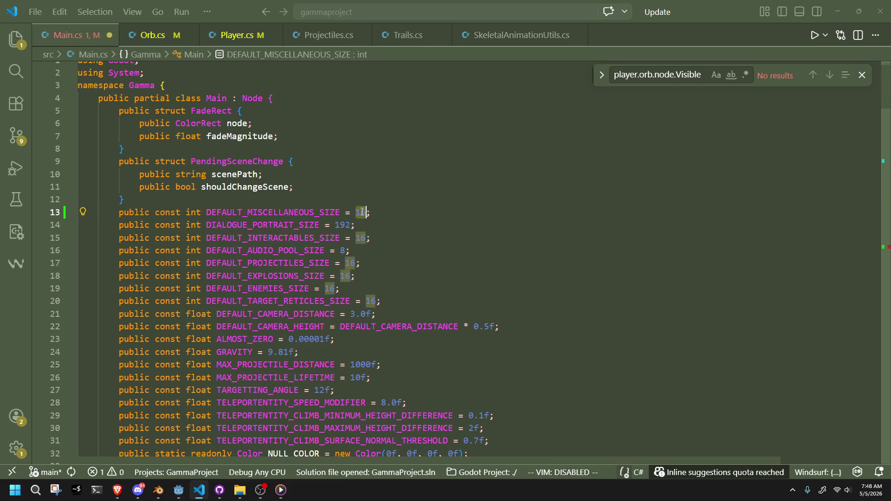
text(8)
click(409, 232)
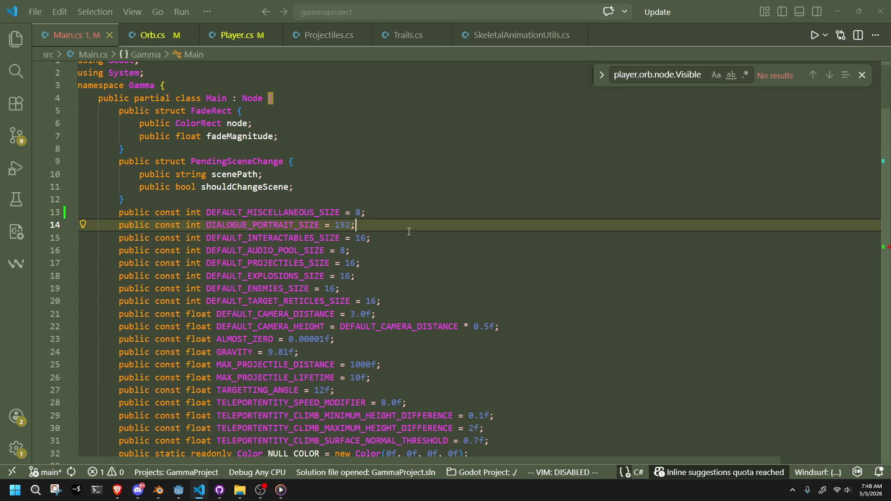
click(398, 239)
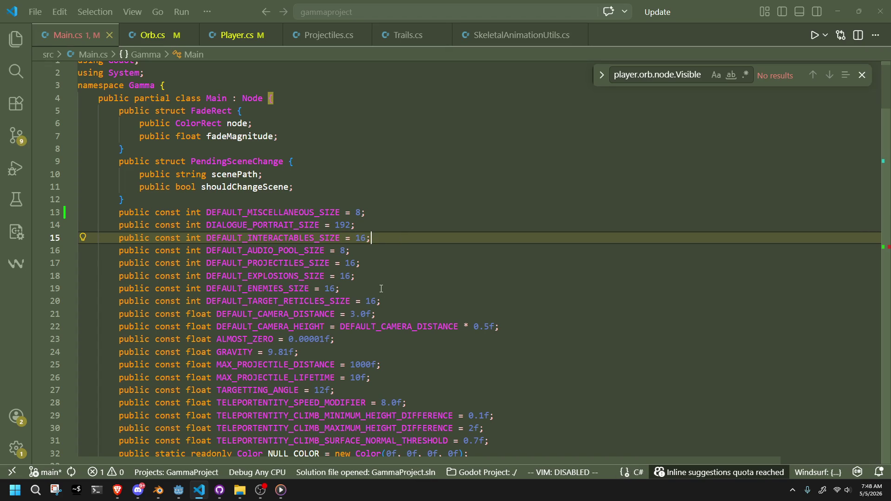
click(381, 288)
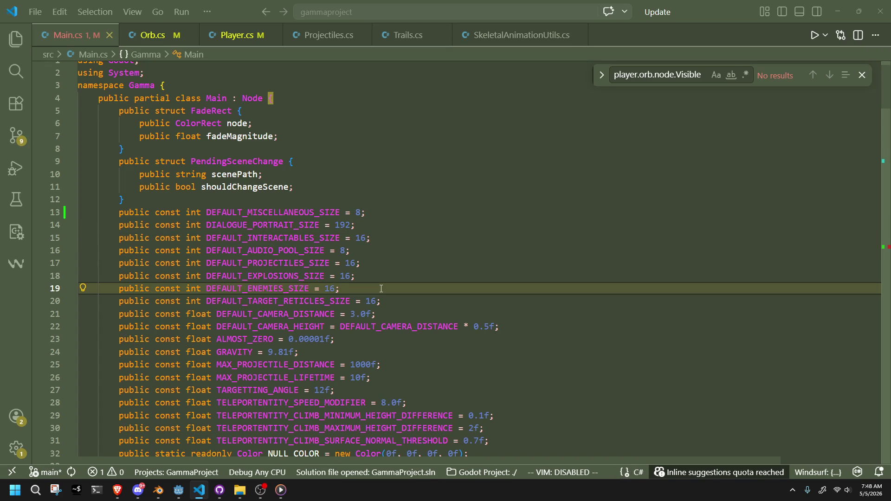
mouse_move(883, 94)
mouse_down()
mouse_move(884, 414)
mouse_move(884, 347)
mouse_up()
scroll(311, 230, up, 15)
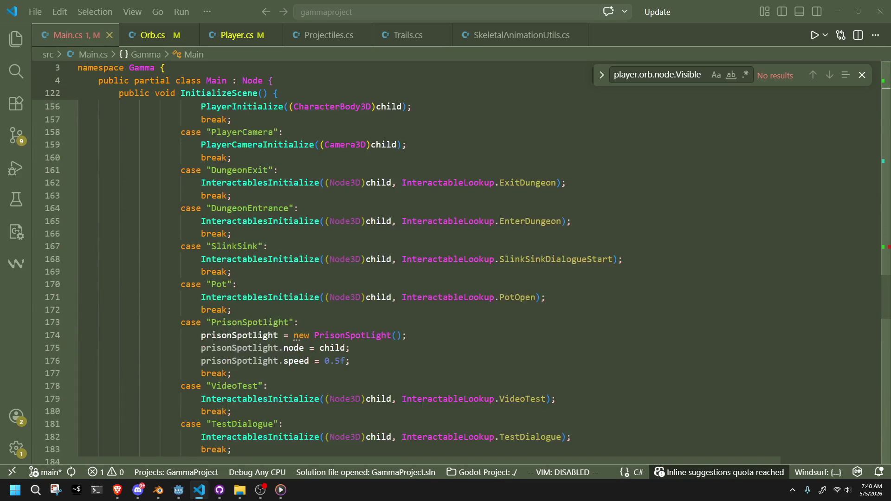
Size the trails array with DEFAULT_MISCELLANEOUS_SIZE instead of DEFAULT_TRAILS_SIZE and save Main.cs
click(310, 230)
double_click(310, 229)
key(BackSpace)
text(de)
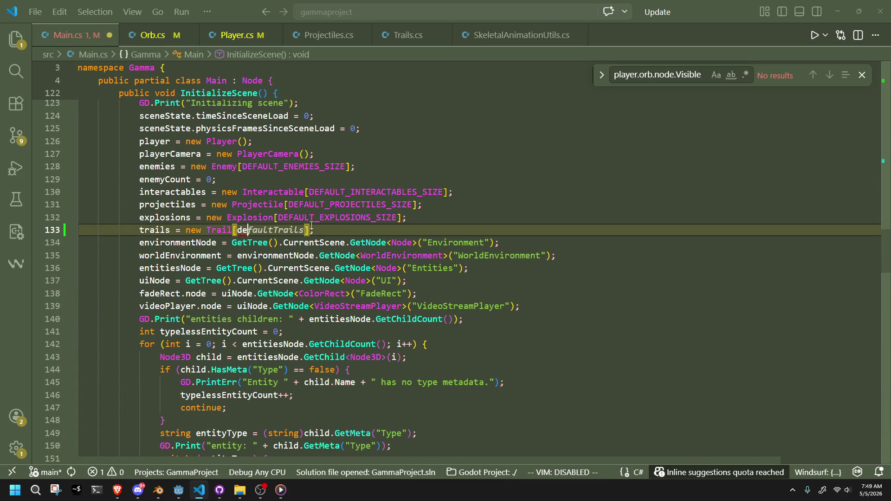
text(S)
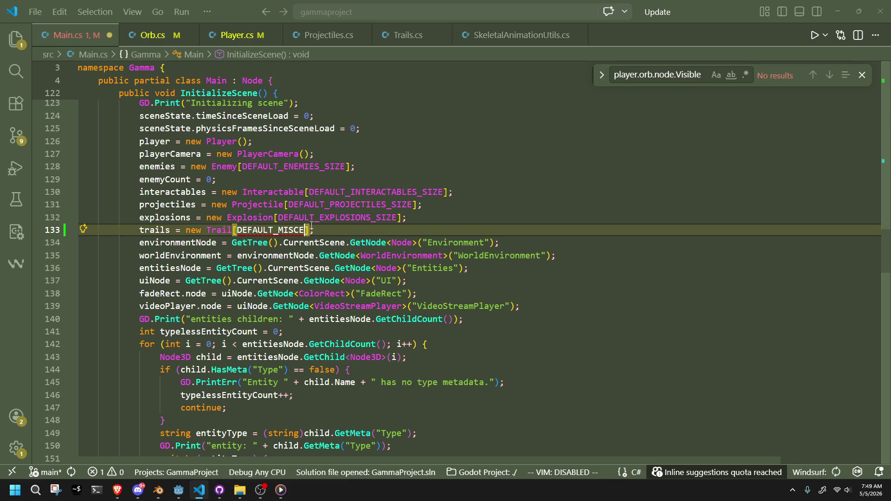
key(Tab)
key(ctrl+s)
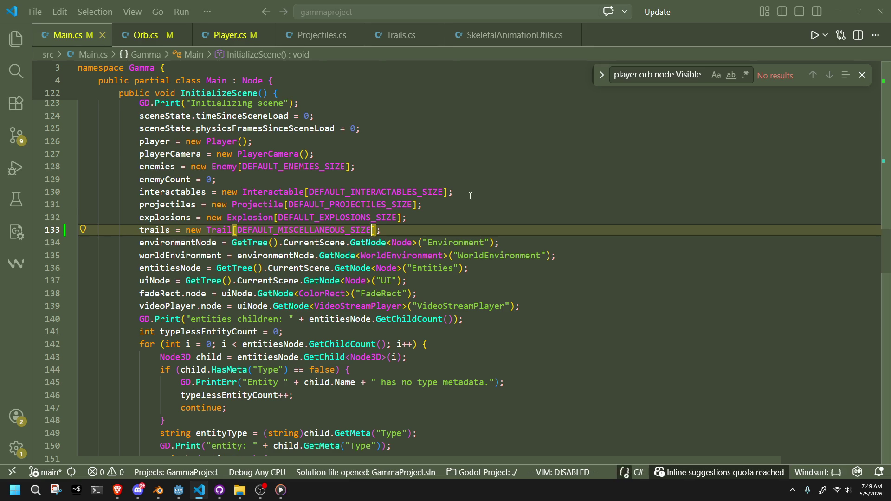
click(482, 200)
click(442, 234)
click(408, 205)
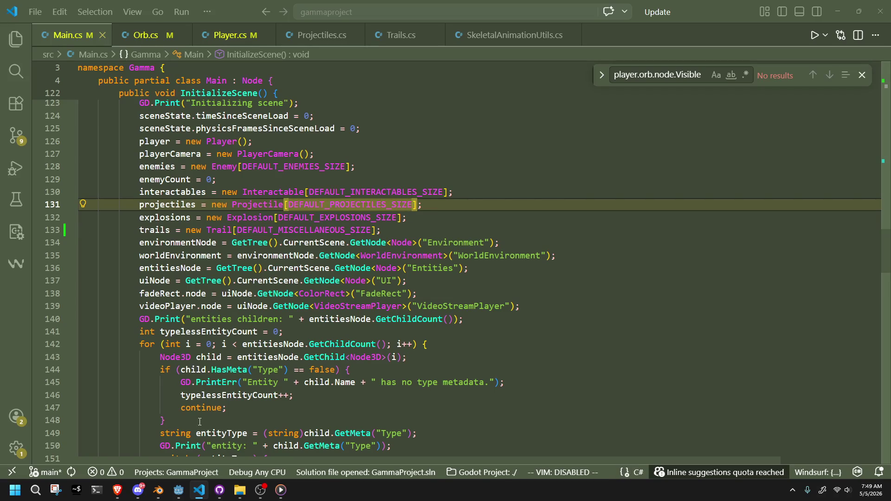
Hide the extra Godot windows, bring up the GammaProject editor, and run the game
mouse_move(178, 490)
click(156, 444)
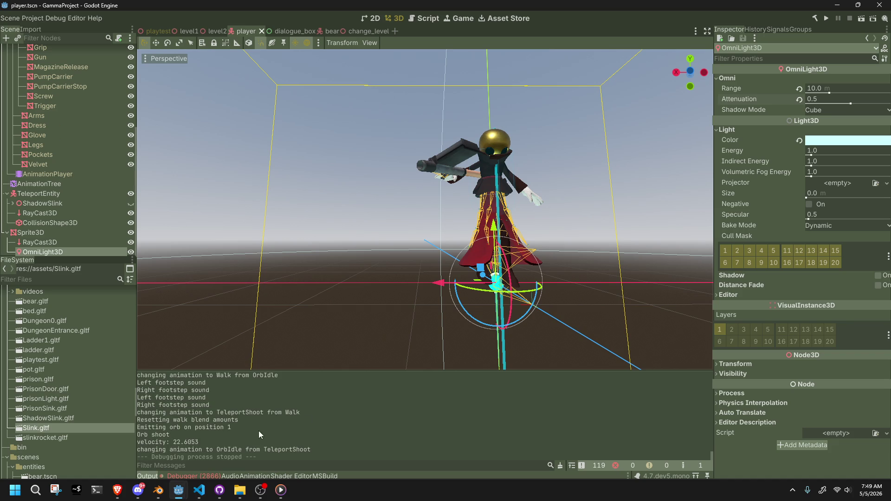
click(836, 5)
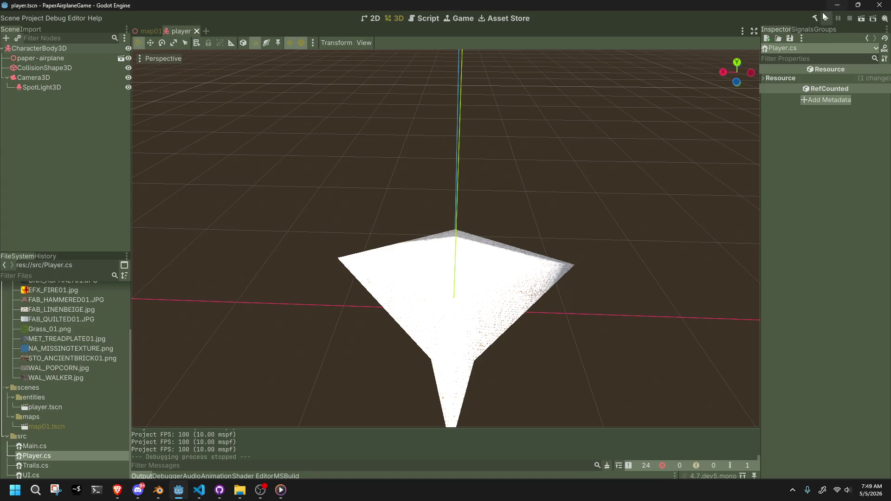
click(835, 6)
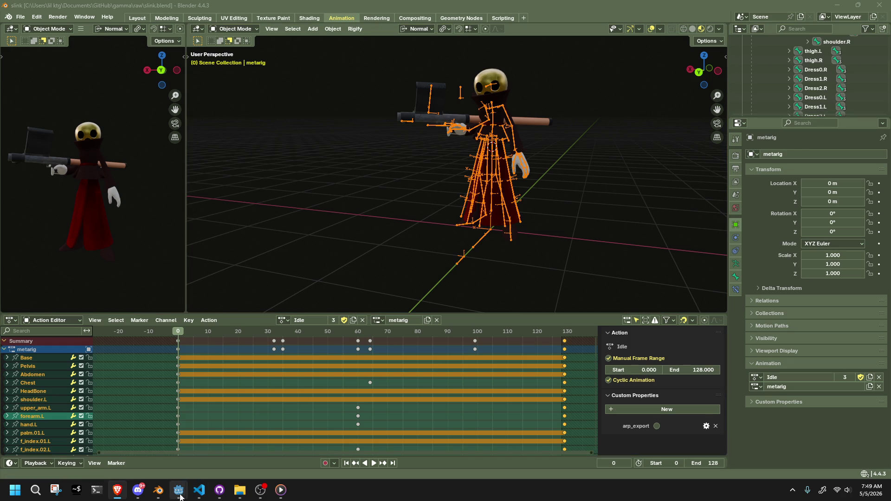
mouse_move(173, 493)
click(161, 456)
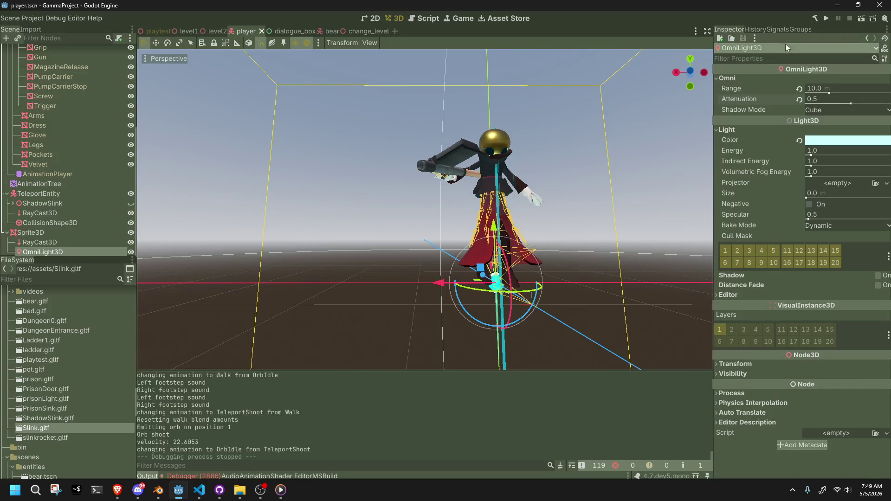
click(832, 18)
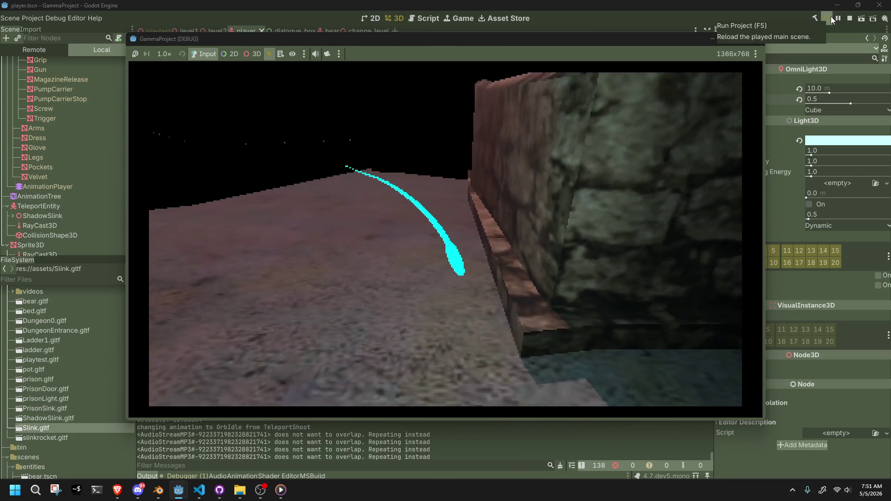
Walk the character forward through the dungeon in the running game
key(w)
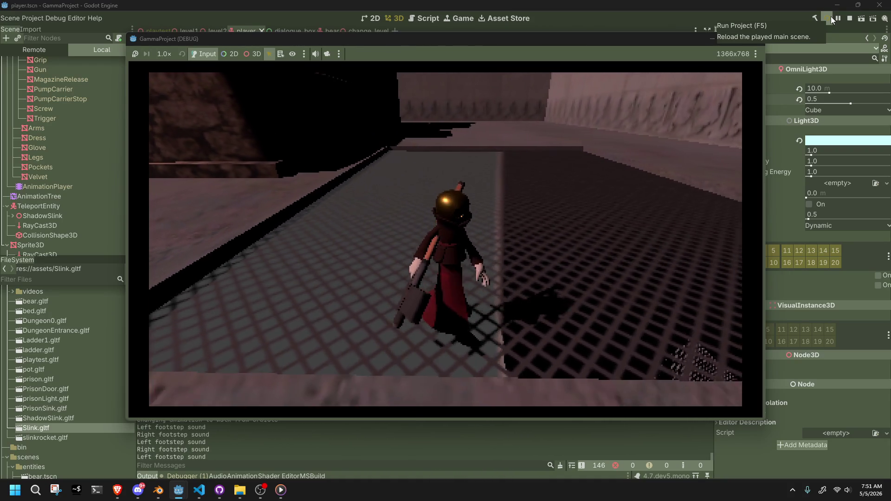
Fire the teleport orb with E in the running game, then stop it with F8
key(e)
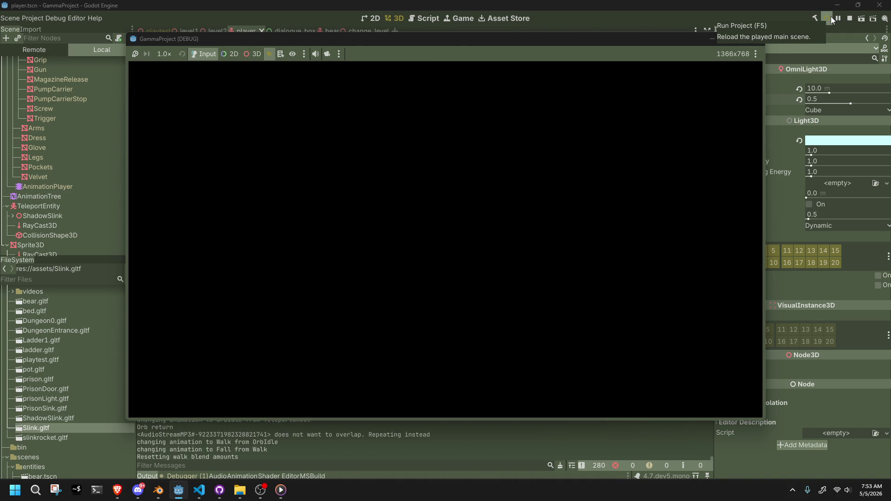
key(F8)
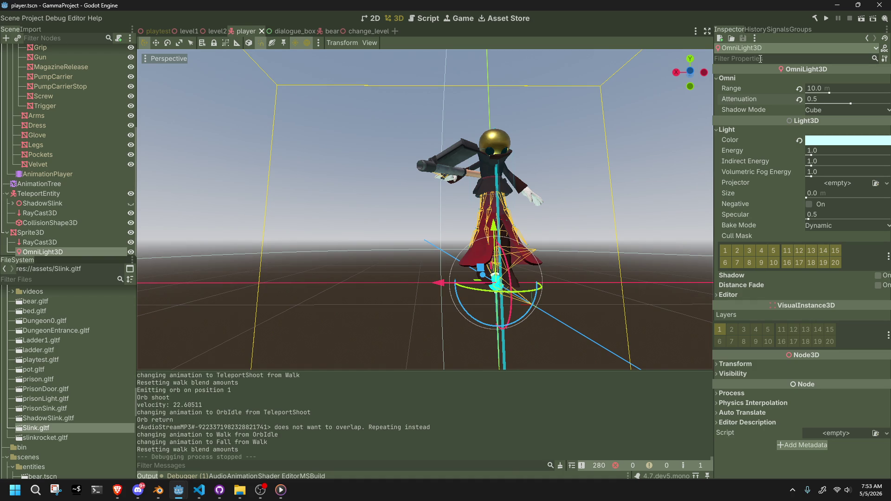
Switch to VS Code, scroll through Main.cs, and open Player.cs at player.orb.node.Visible = true
click(199, 490)
scroll(586, 319, down, 7)
scroll(587, 318, down, 11)
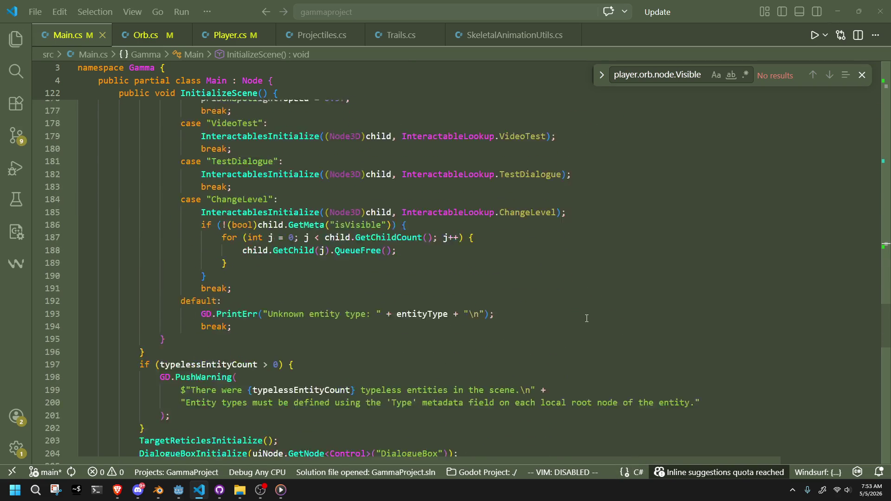
scroll(586, 318, up, 9)
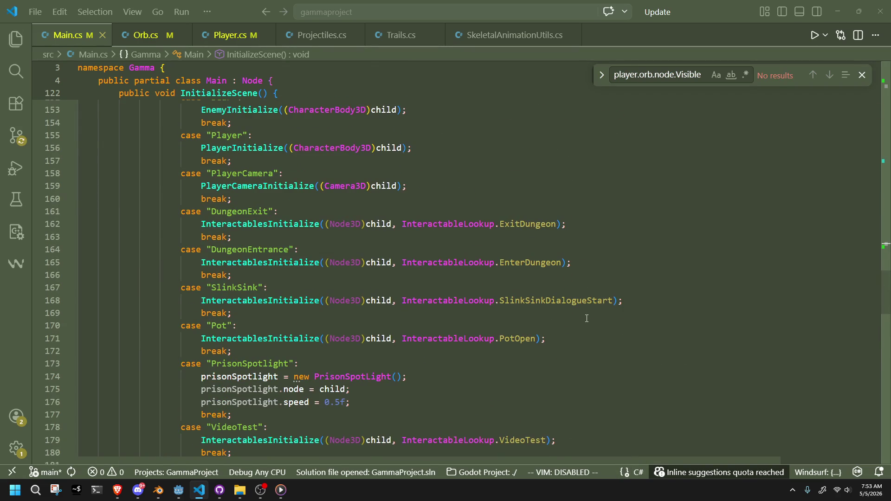
scroll(586, 319, up, 8)
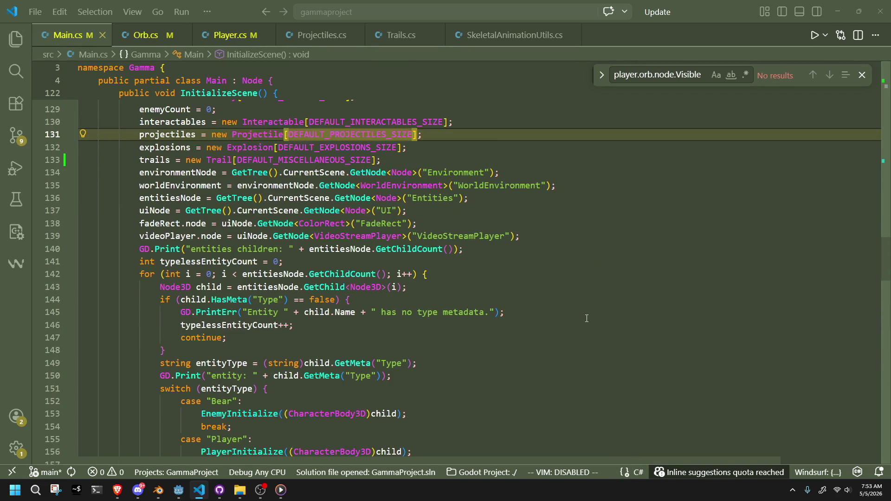
scroll(586, 318, up, 1)
scroll(586, 317, down, 10)
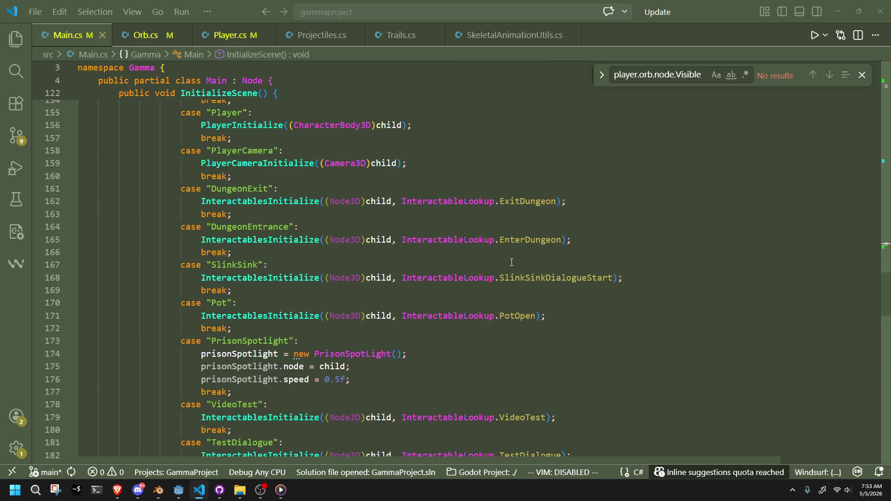
scroll(512, 265, up, 6)
click(230, 35)
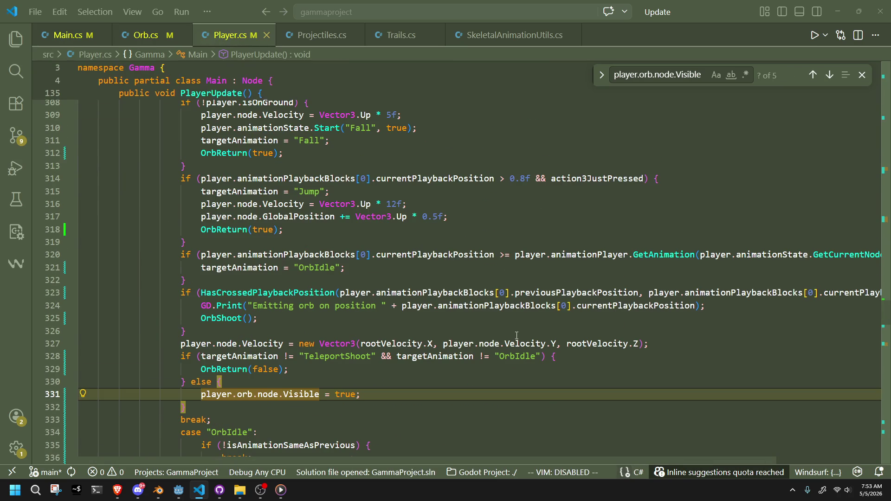
Insert an empty line after line 305 inside the TeleportShoot isAnimationSameAsPrevious check
scroll(516, 335, up, 3)
scroll(516, 335, up, 2)
click(400, 289)
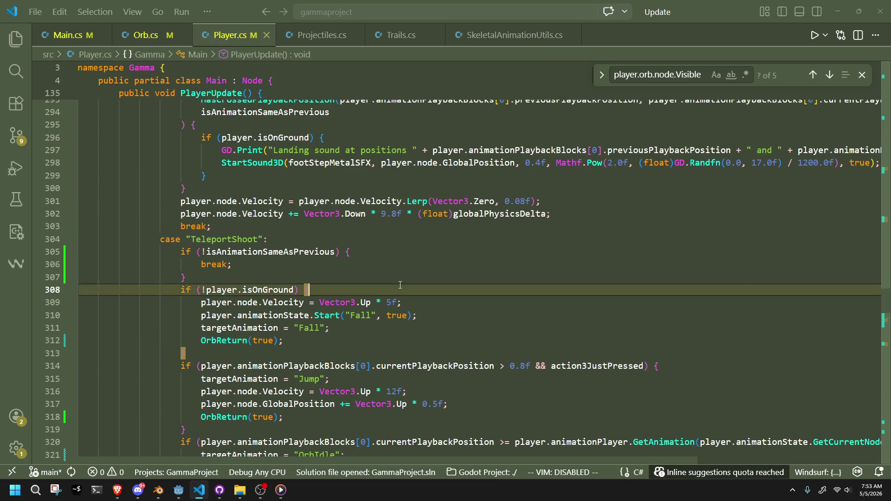
scroll(400, 285, down, 3)
scroll(400, 285, up, 4)
click(368, 267)
click(383, 275)
click(398, 285)
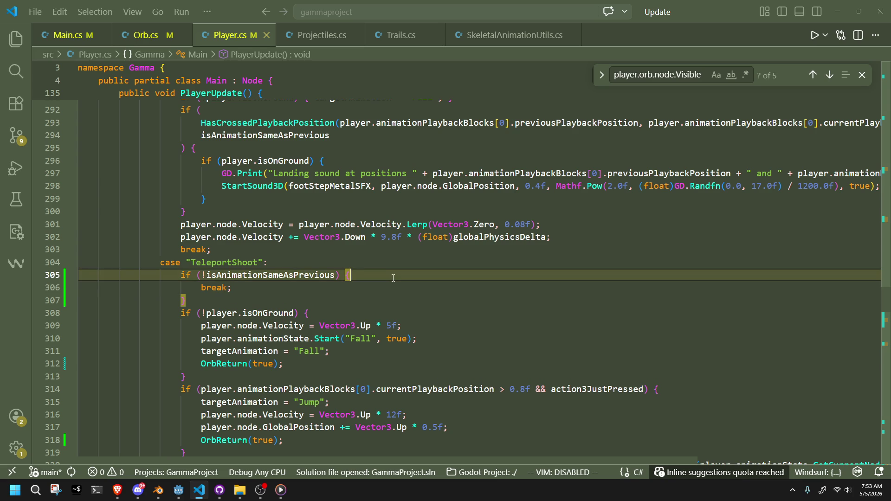
key(ctrl+shift+Return)
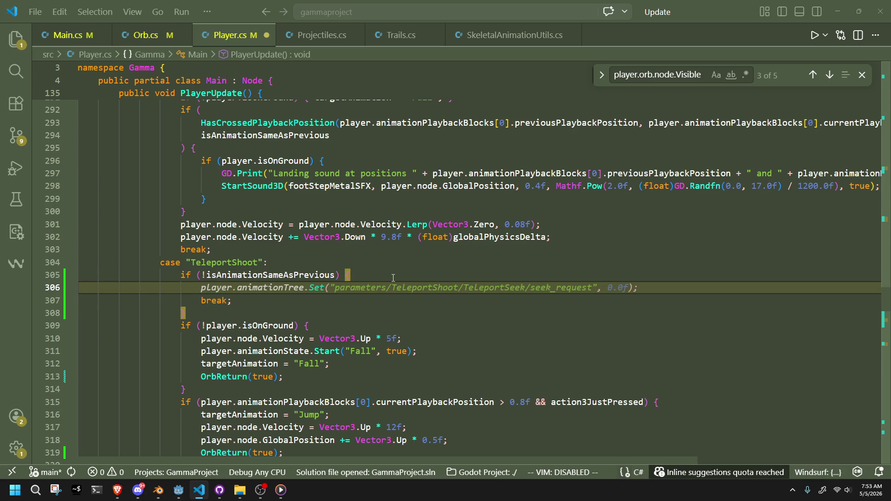
Discard a half-typed if condition, review the Jump case code, and add an indented line
text(I)
key(BackSpace)
key(BackSpace)
text(if ()
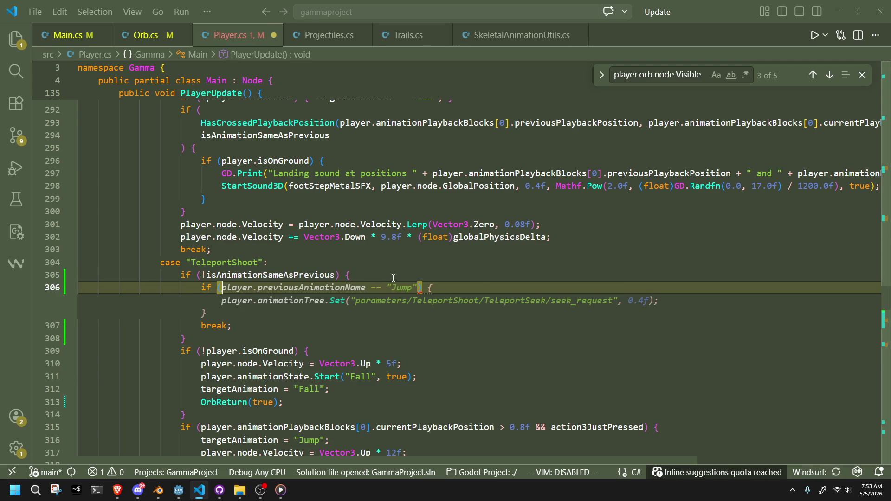
text(wi)
key(BackSpace)
key(BackSpace)
key(BackSpace)
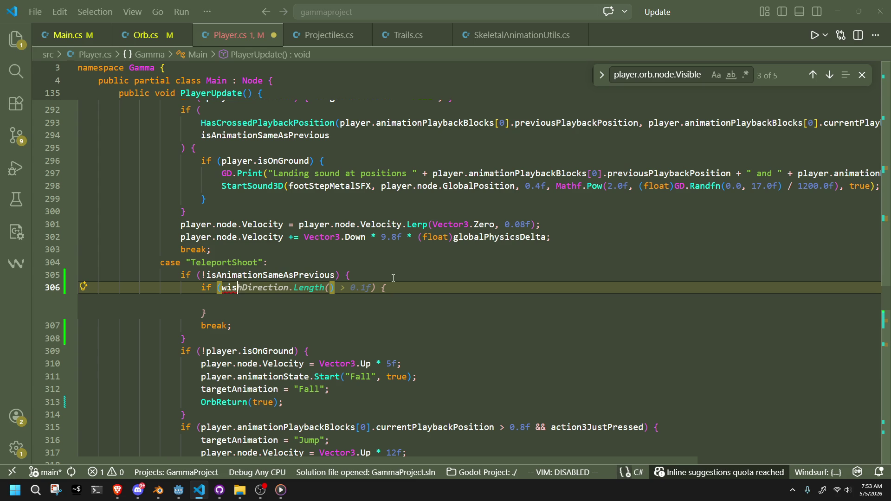
key(BackSpace)
scroll(394, 278, up, 6)
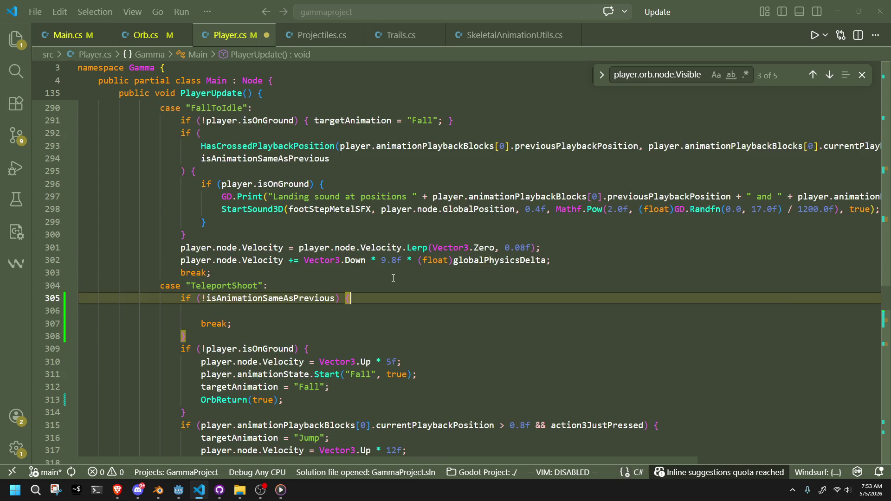
scroll(393, 278, up, 6)
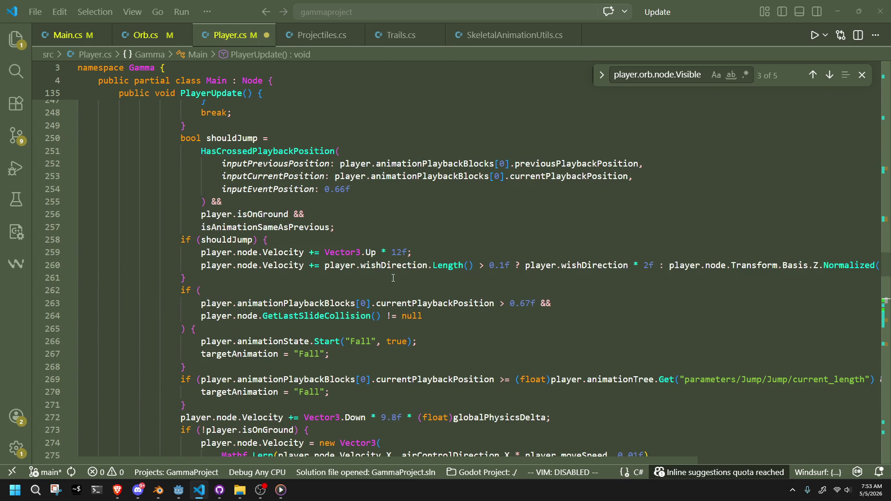
scroll(393, 277, up, 3)
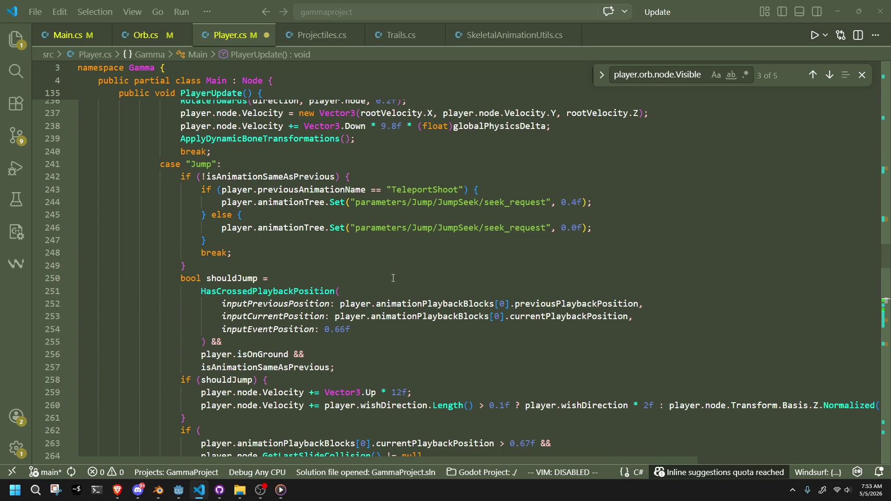
scroll(308, 257, down, 3)
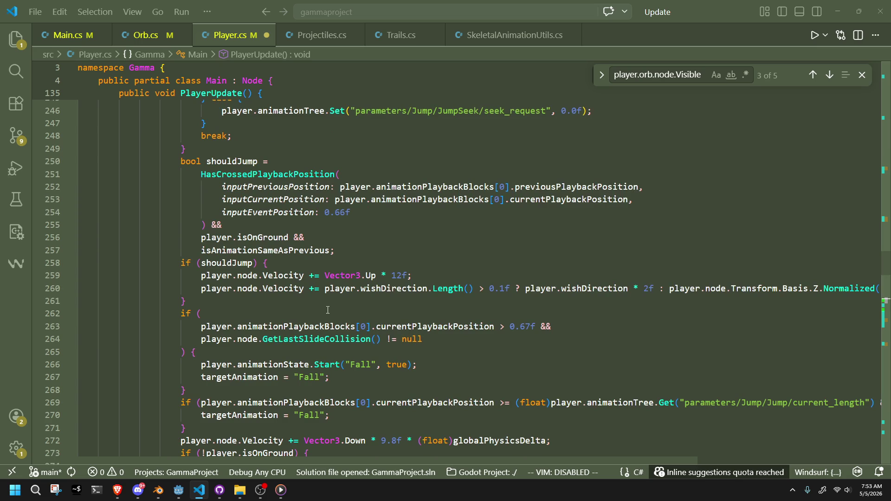
scroll(316, 305, down, 3)
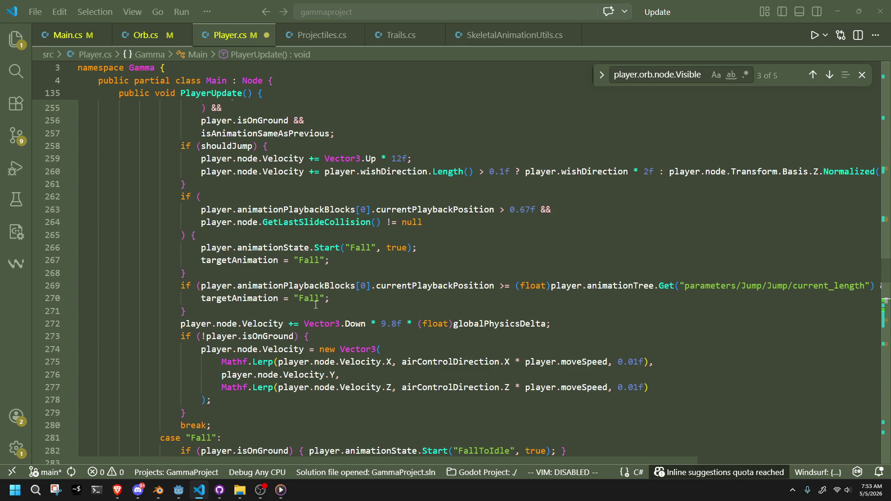
scroll(316, 305, down, 1)
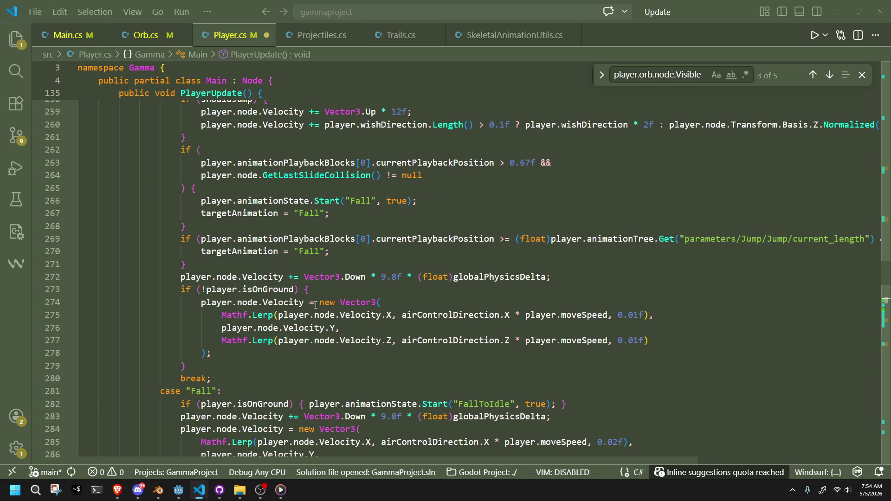
scroll(315, 305, up, 1)
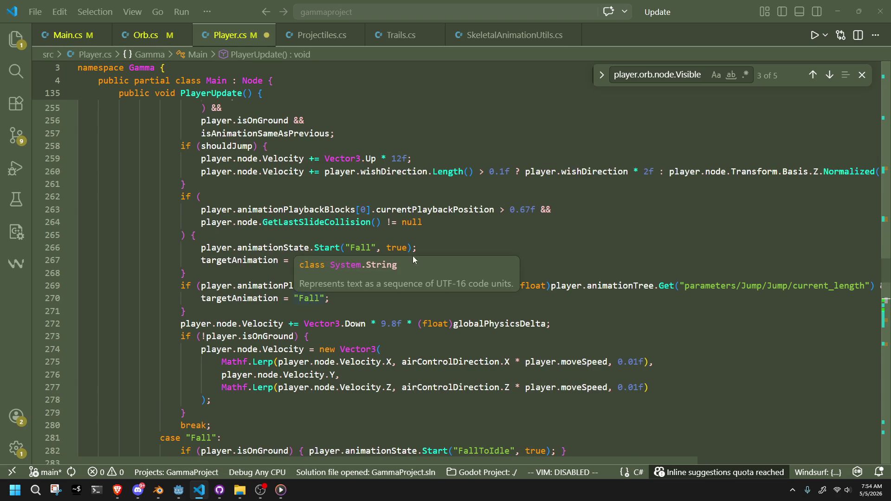
scroll(531, 275, up, 2)
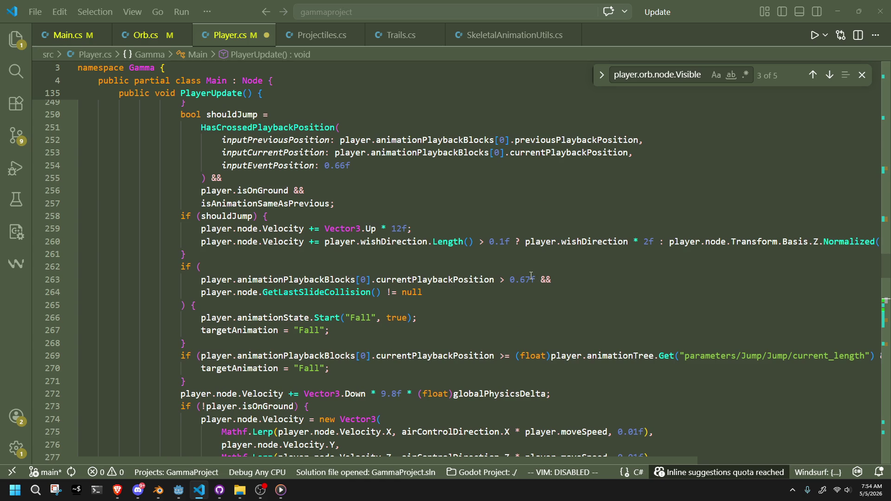
scroll(496, 257, down, 13)
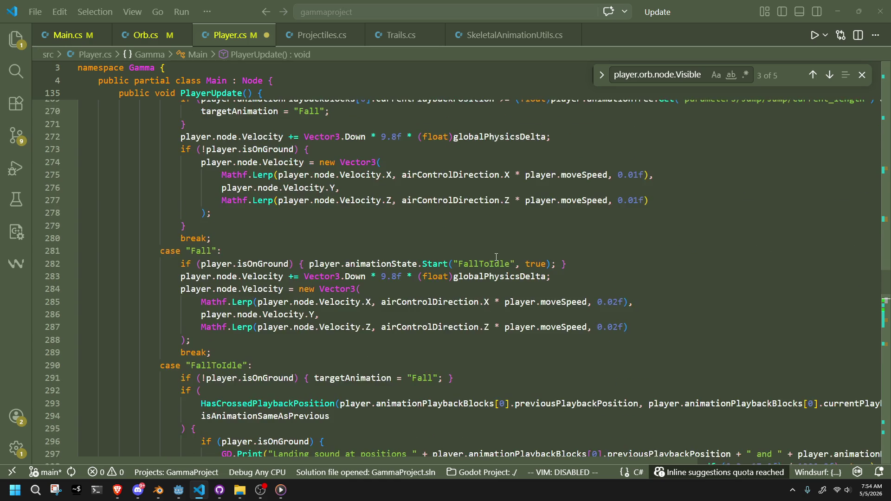
key(Return)
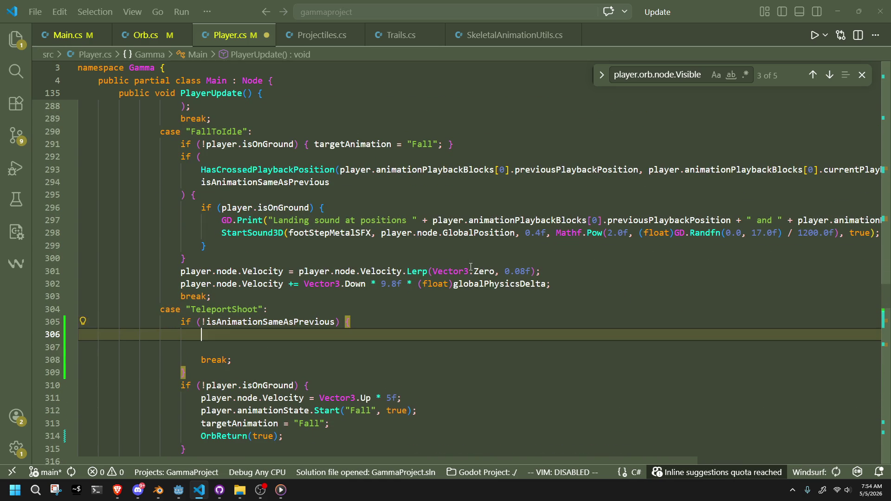
Add an if (wishDirection) block calling RotateTowards with turn speed 1.0
text(if (wish)
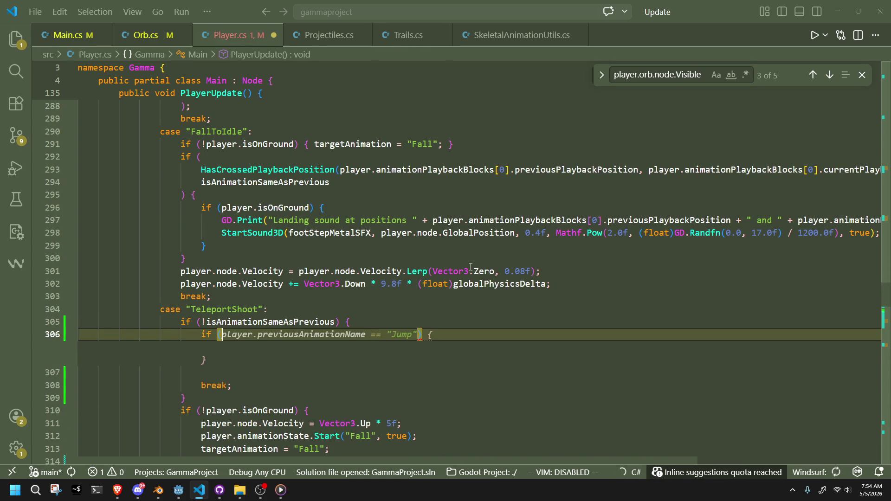
key(Tab)
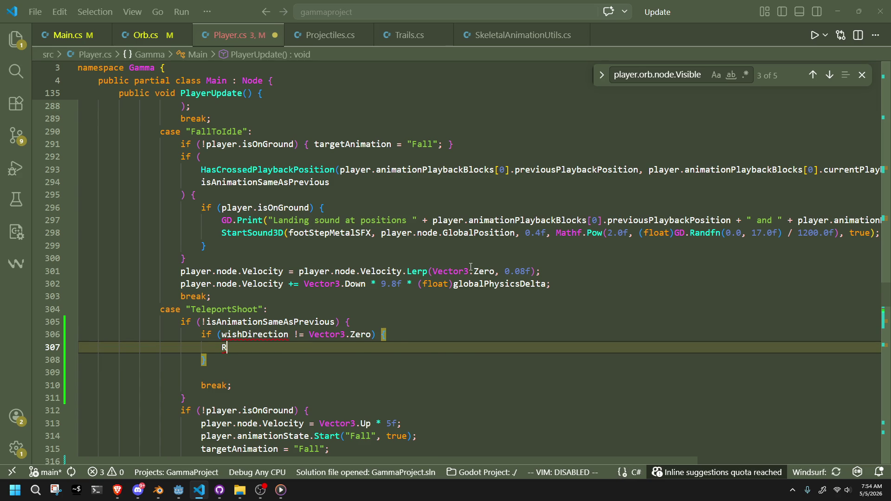
key(Up)
text(player.)
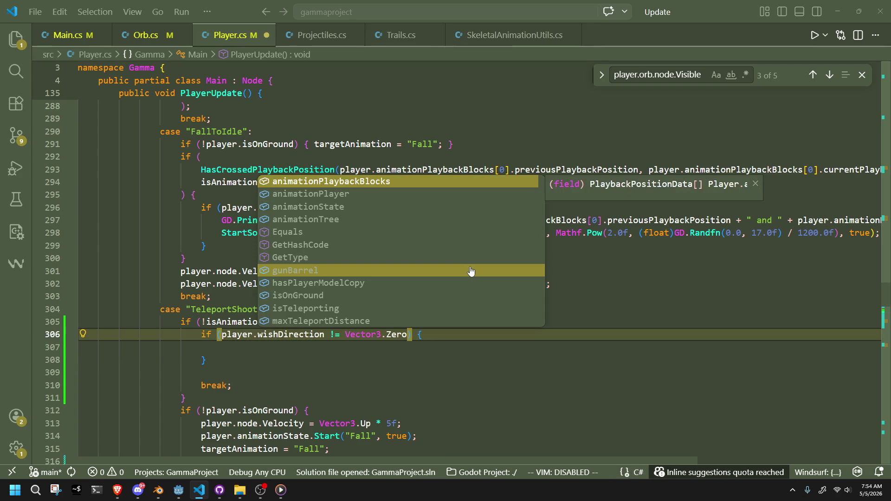
click(392, 345)
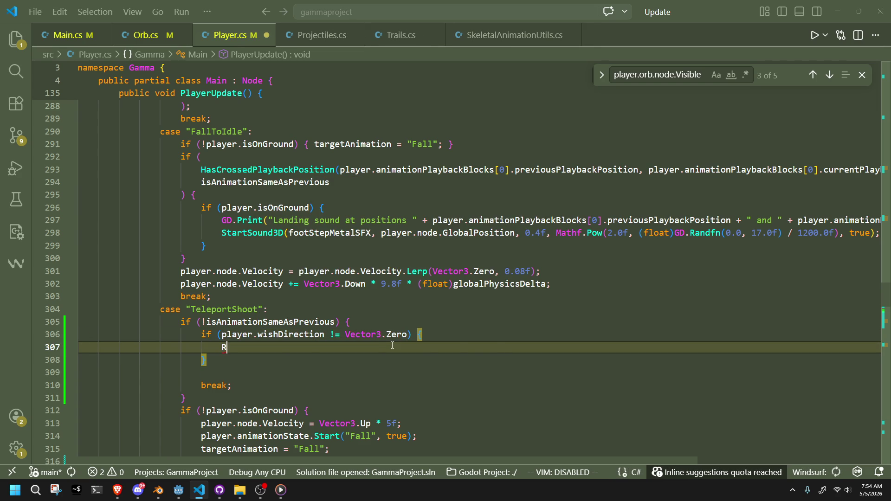
text(R)
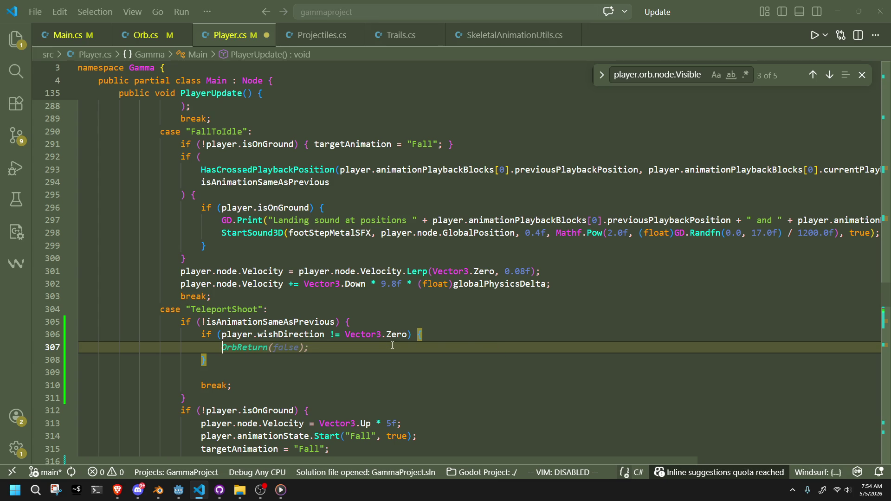
key(Tab)
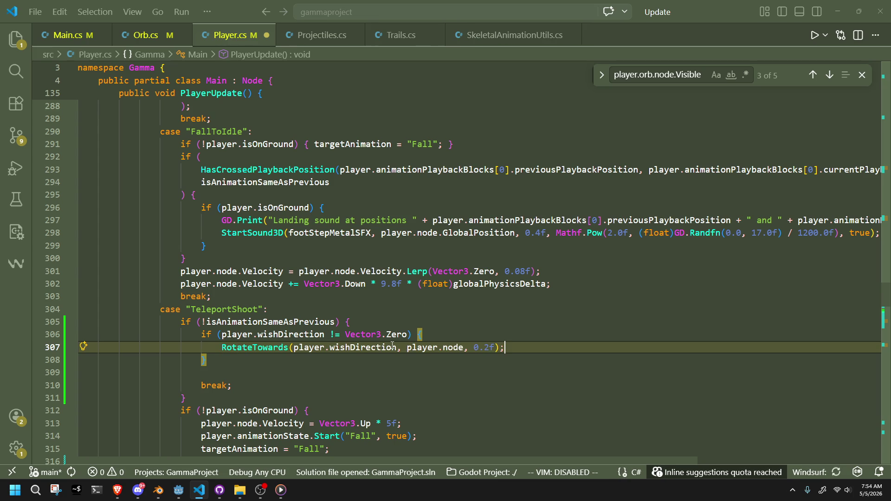
key(Left)
key(Left)
key(Left)
key(BackSpace)
key(BackSpace)
key(BackSpace)
text(1.0)
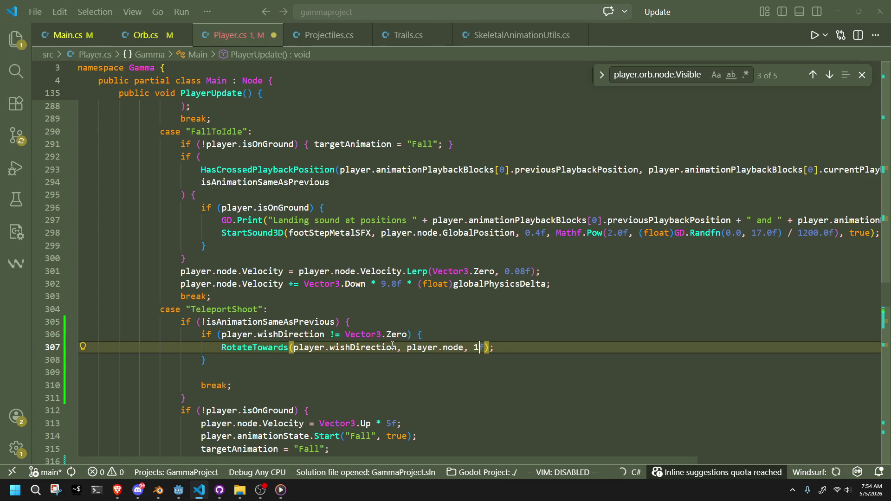
click(418, 376)
Copy the rotation block into the HasCrossedPlaybackPosition orb-shooting branch
drag(427, 362, 433, 321)
scroll(422, 354, down, 7)
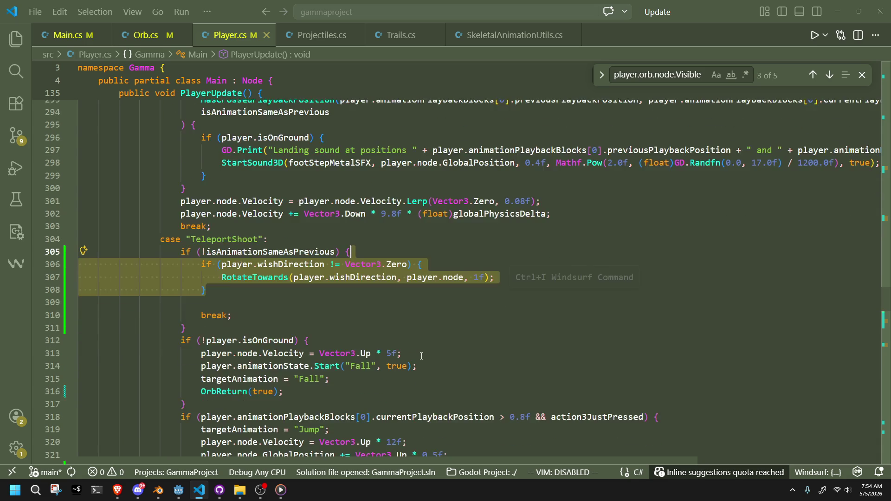
scroll(421, 356, down, 2)
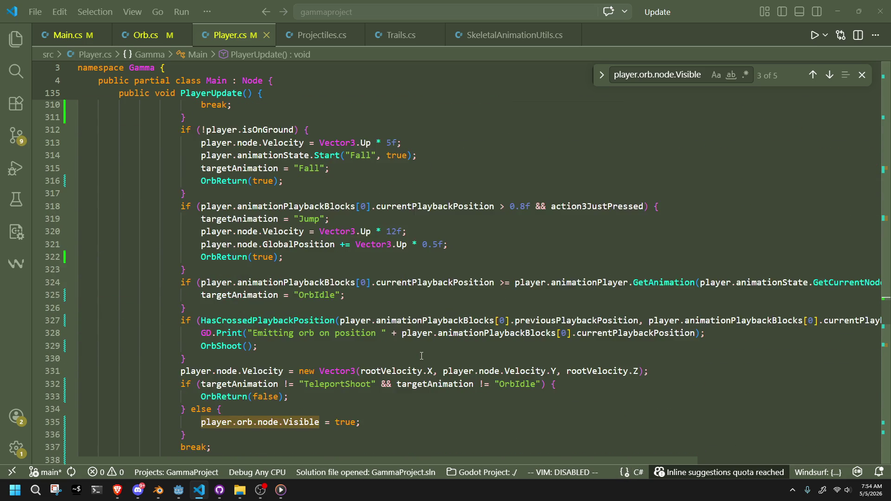
click(318, 335)
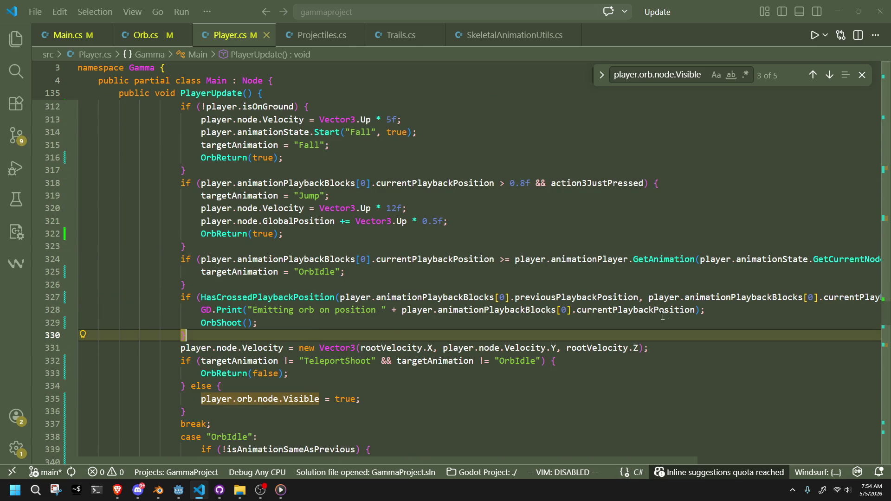
drag(530, 297, 886, 298)
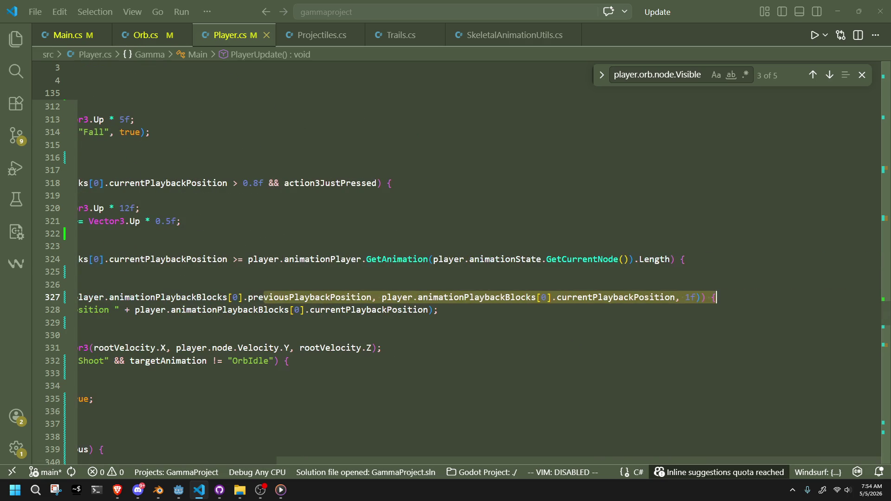
click(747, 301)
key(Return)
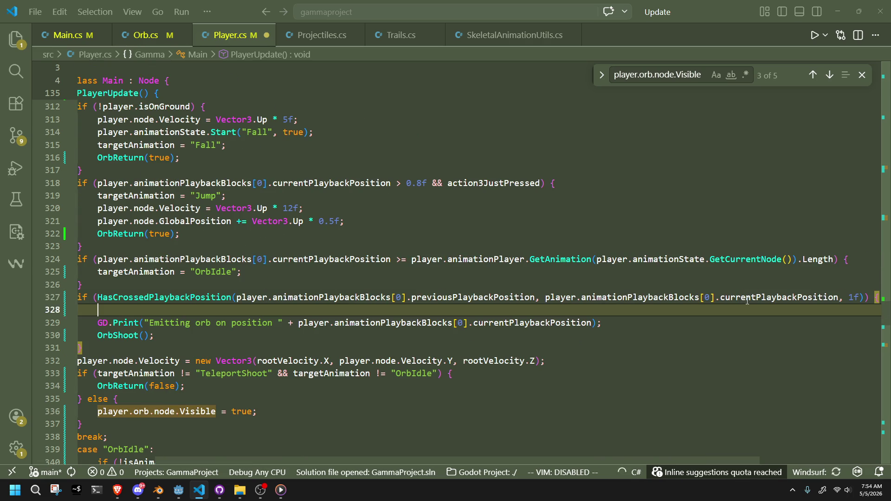
key(Tab)
Remove the extra blank line, save Player.cs, and return to Godot
click(342, 302)
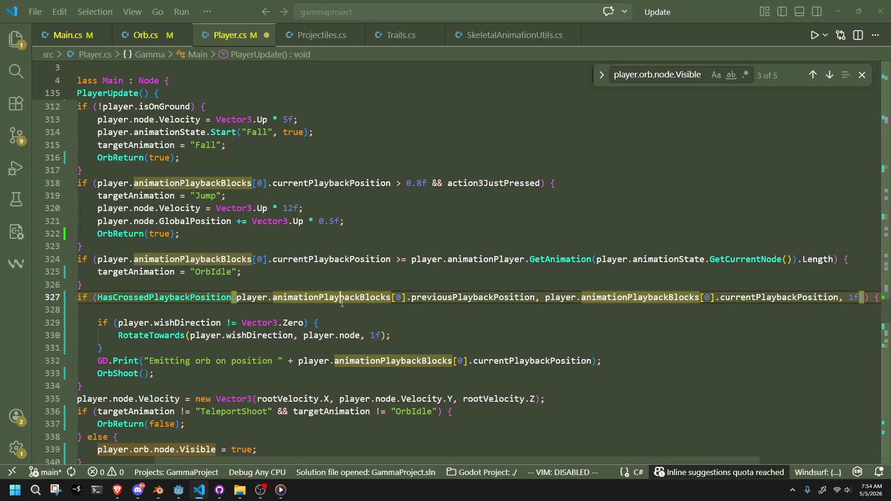
key(Down)
key(BackSpace)
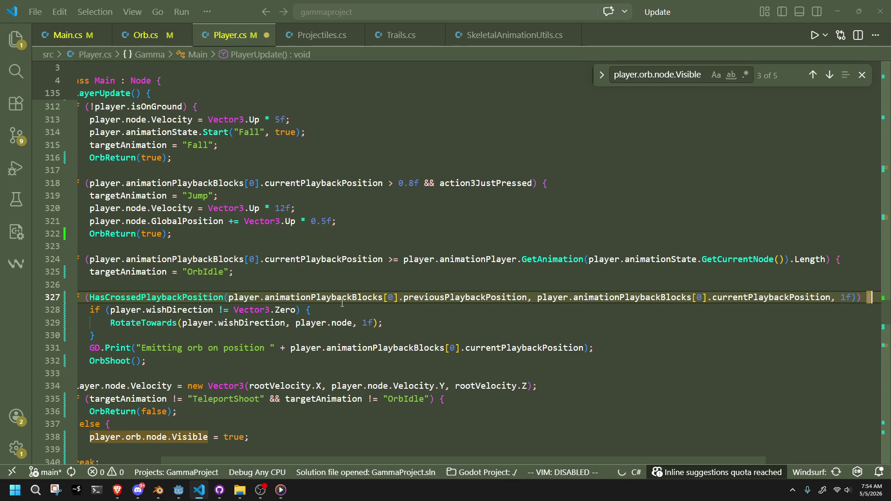
key(ctrl+s)
mouse_move(179, 490)
click(235, 446)
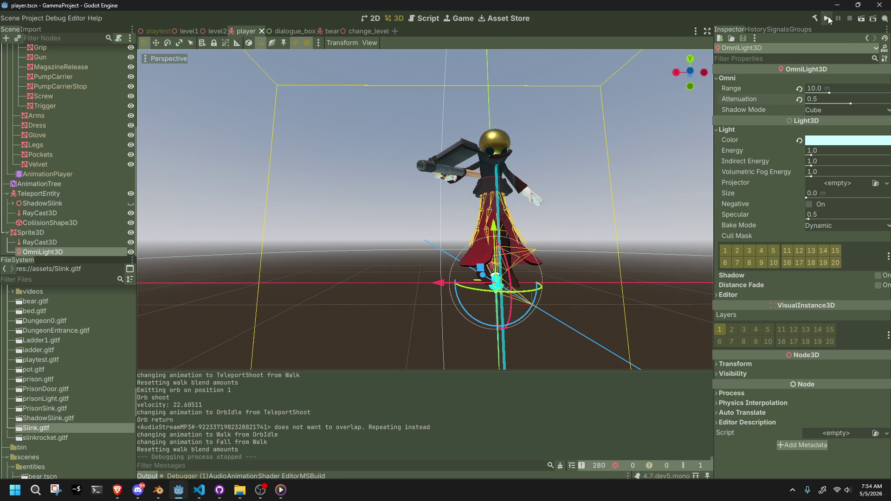
click(828, 17)
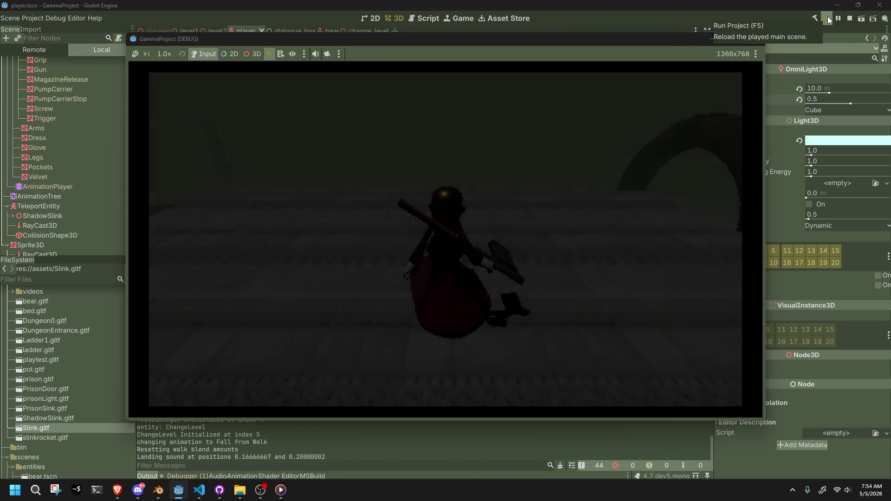
click(761, 38)
key(alt+Tab)
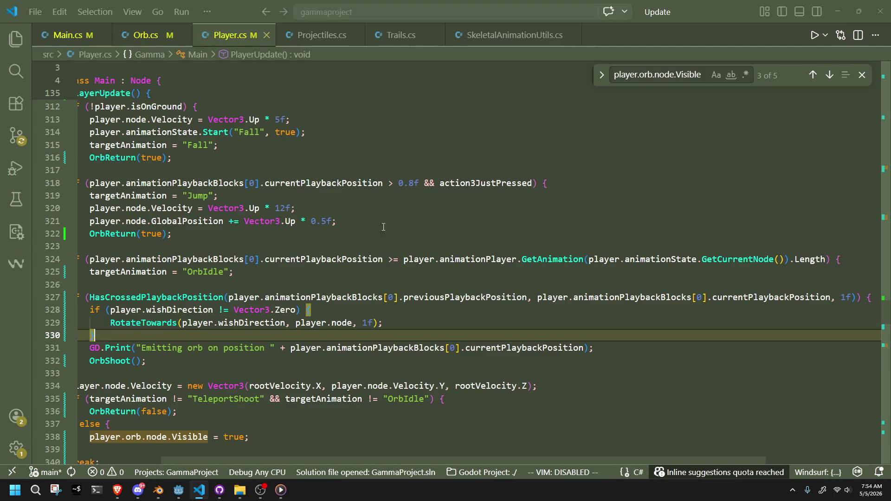
drag(174, 310, 79, 298)
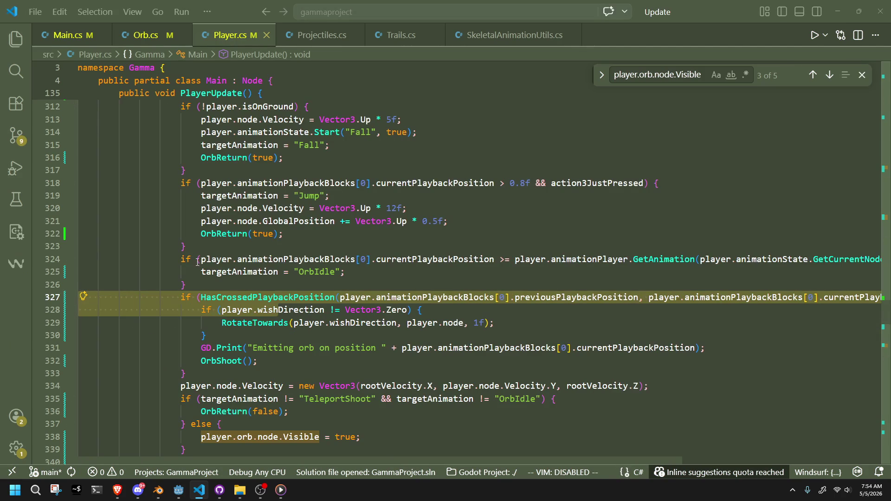
click(286, 242)
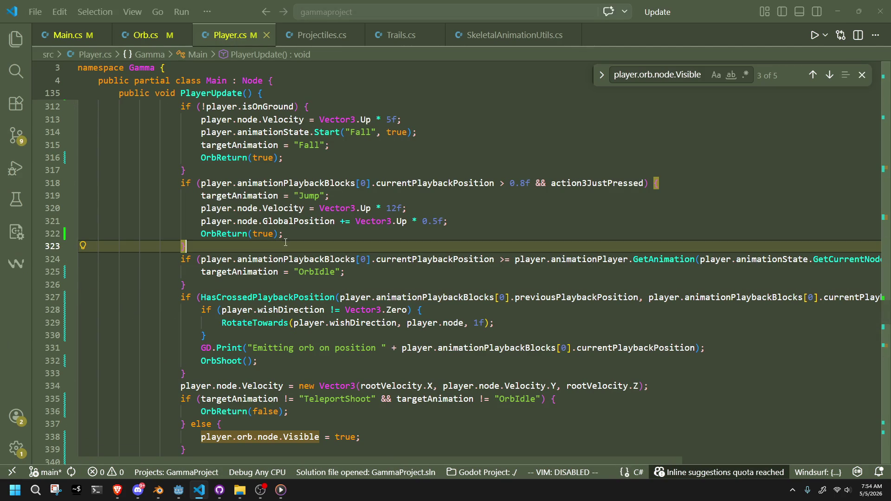
click(293, 327)
key(alt+Tab)
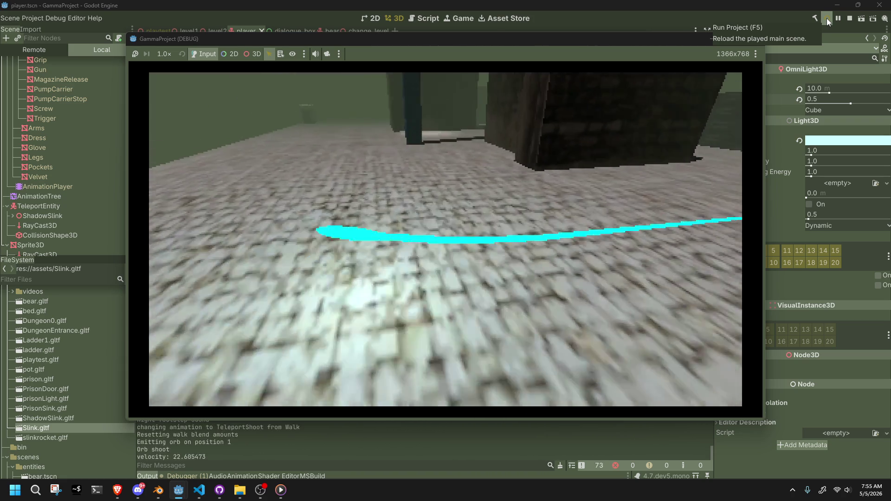
key(F8)
key(alt+Tab)
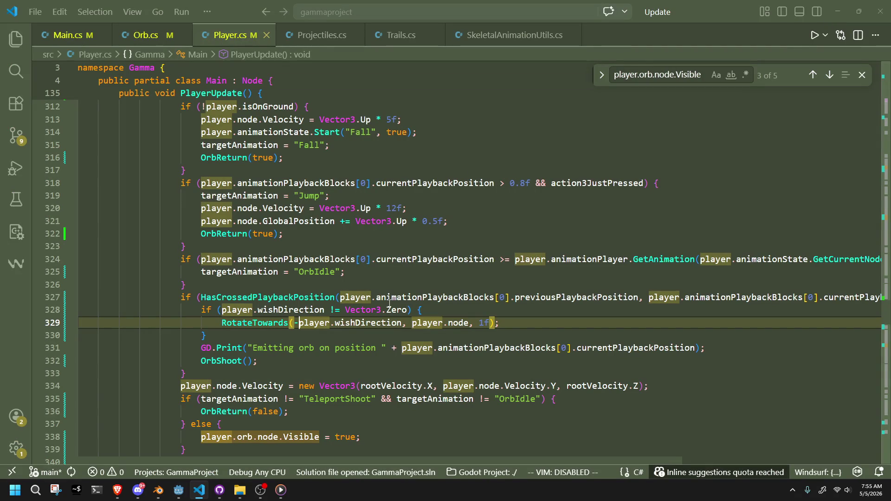
key(alt+Tab)
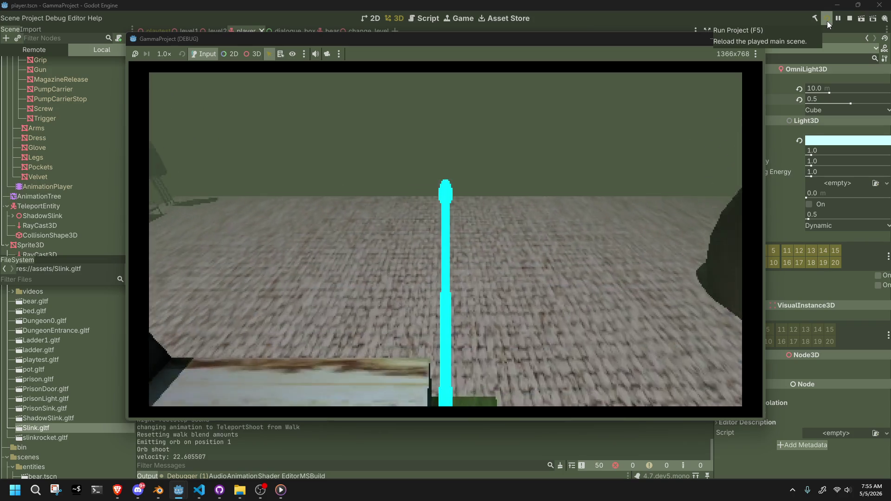
key(alt+F4)
key(alt+Tab)
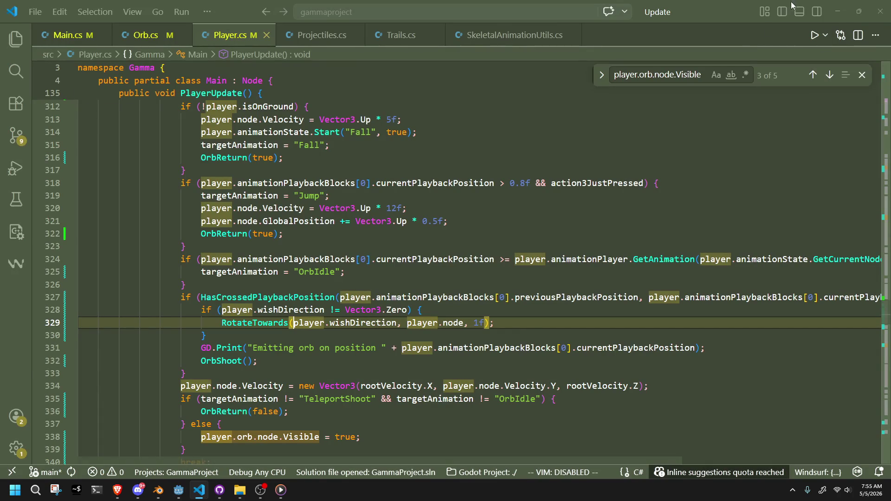
key(alt+Tab)
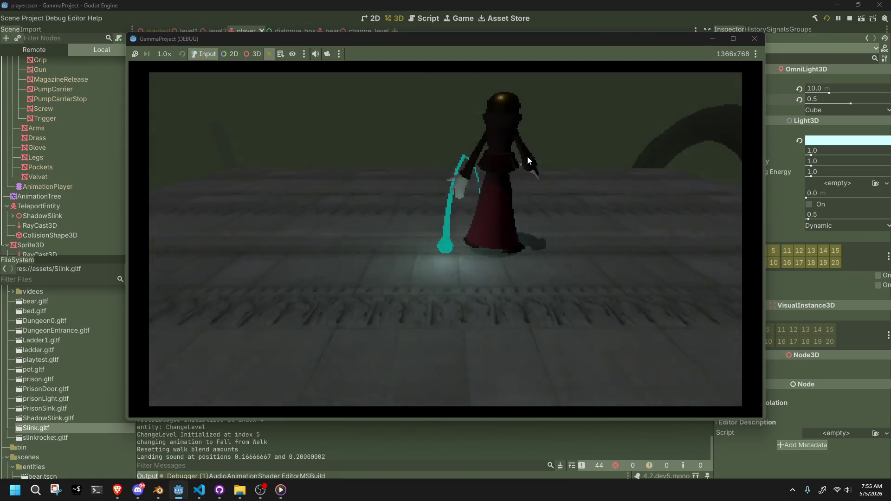
key(a)
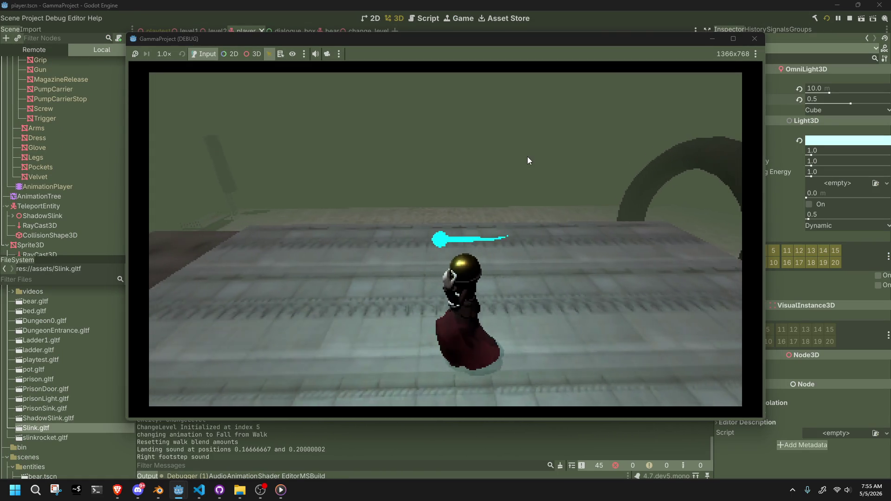
key(w)
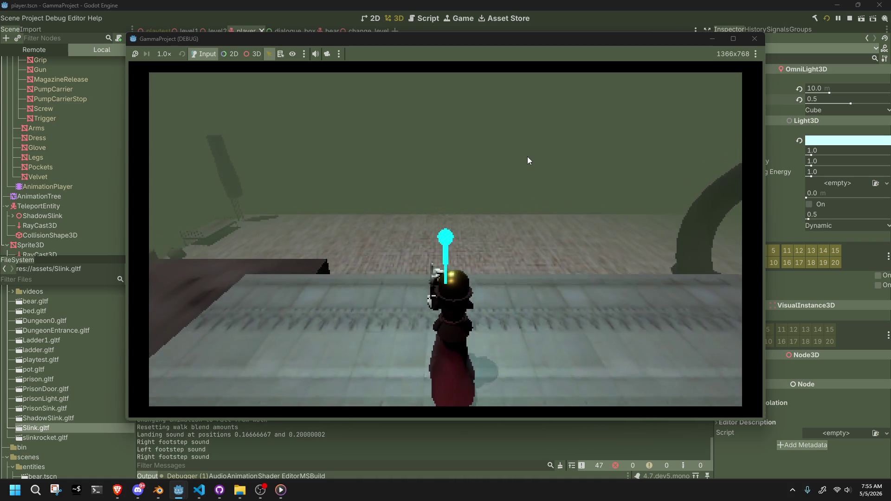
key(w)
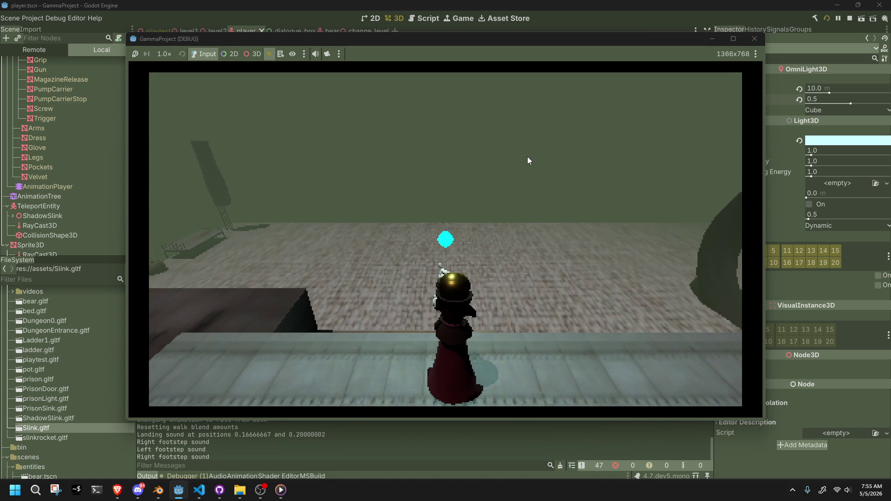
click(527, 160)
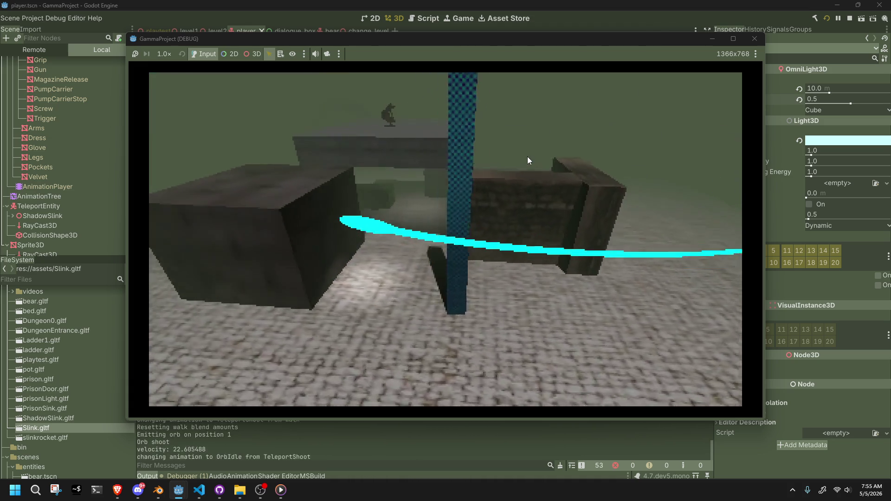
click(754, 38)
key(alt+Tab)
click(359, 282)
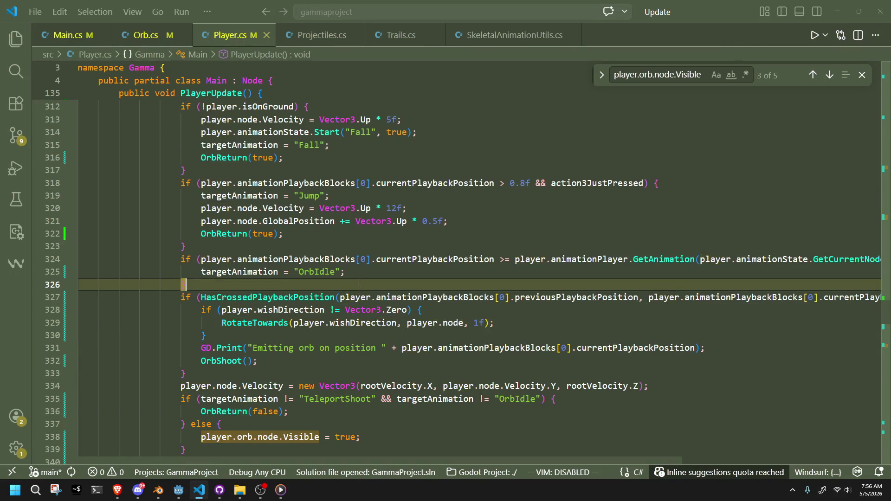
Move the wishDirection rotation block below the break-only early-exit check and save
scroll(359, 283, up, 3)
scroll(358, 283, up, 3)
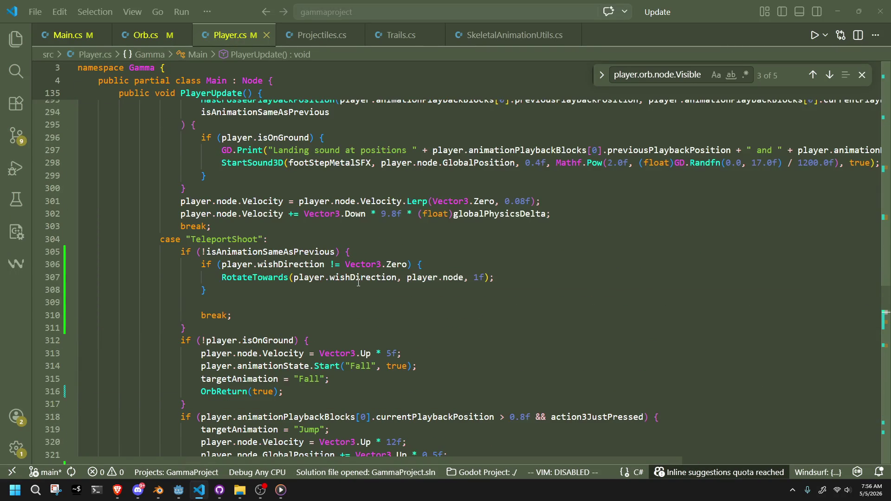
scroll(330, 292, down, 1)
click(291, 284)
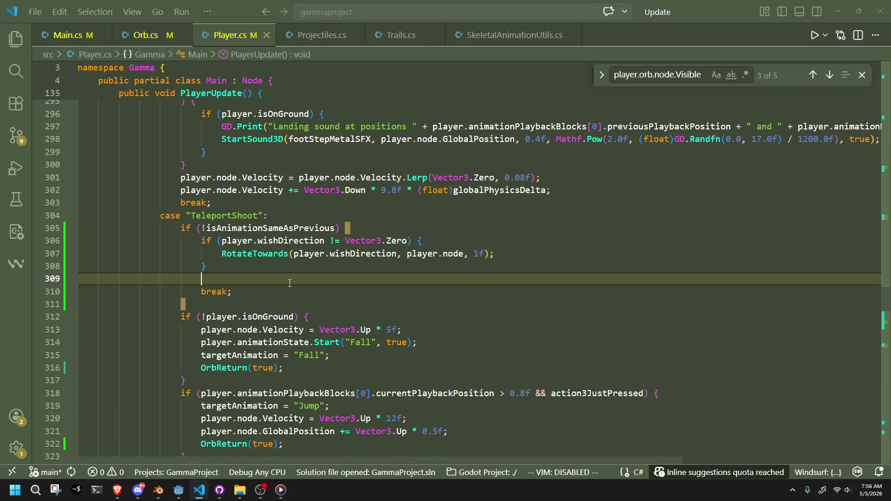
key(BackSpace)
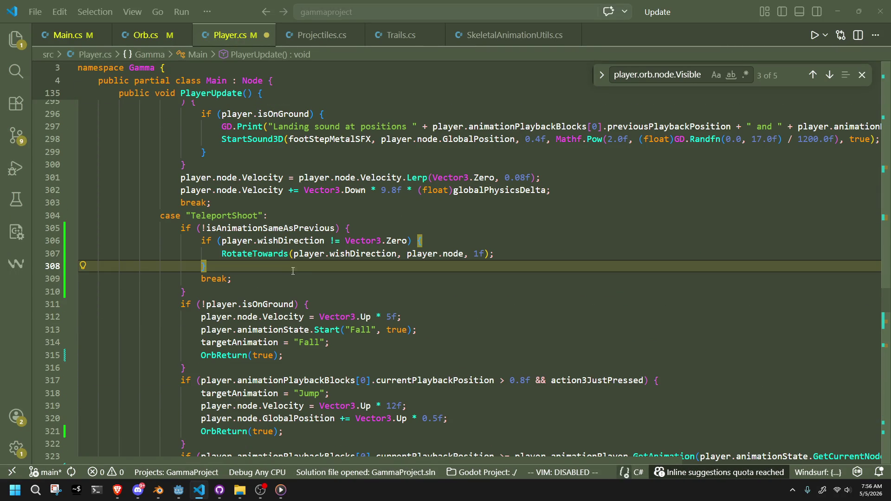
click(303, 277)
drag(320, 281, 352, 227)
key(BackSpace)
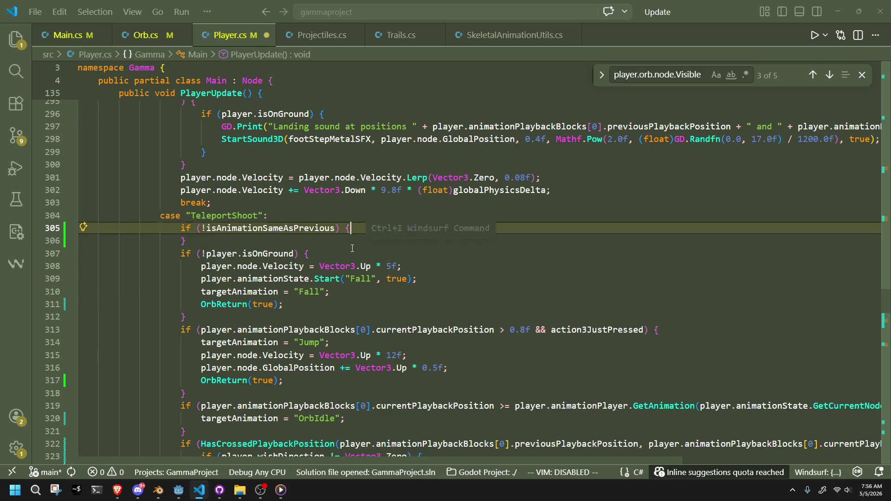
key(ctrl+z)
drag(352, 228, 259, 269)
key(BackSpace)
key(ctrl+v)
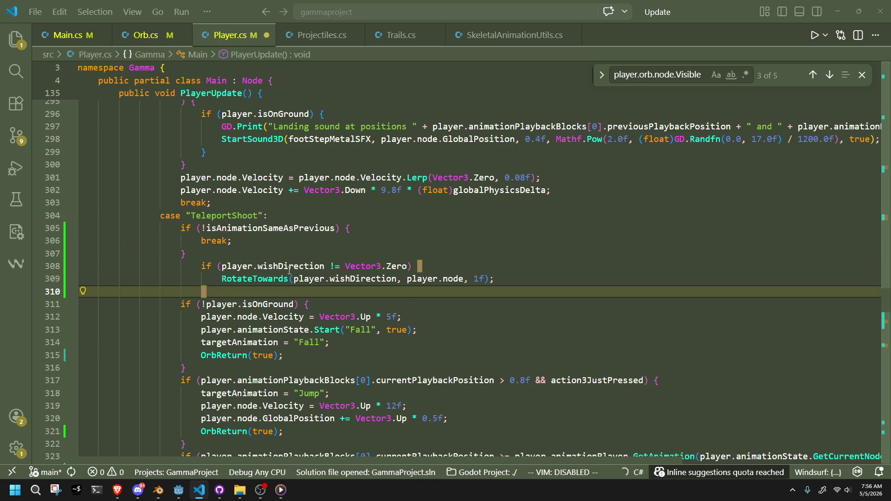
text(})
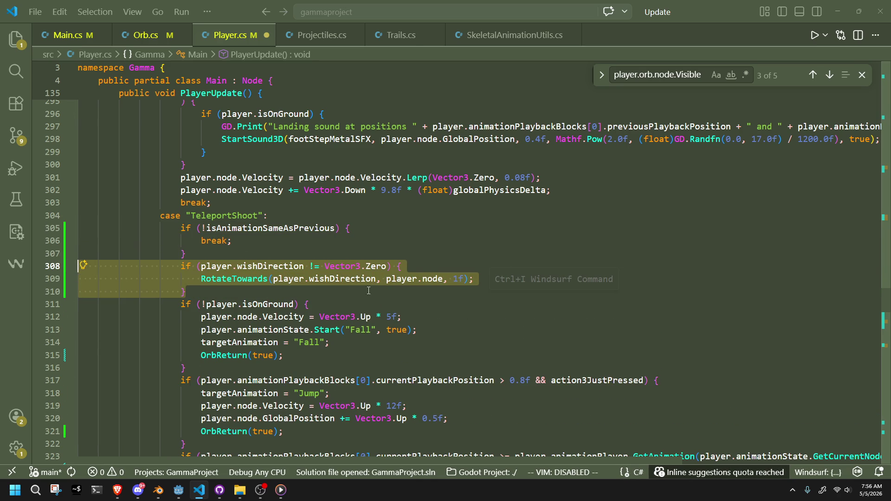
key(ctrl+s)
Start a new 'if (' statement on a line after the OrbIdle check
click(438, 306)
scroll(441, 308, down, 3)
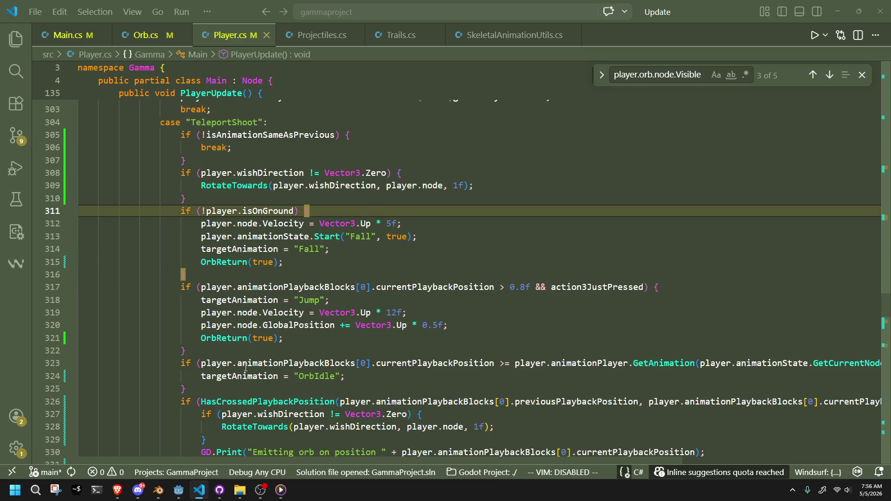
scroll(246, 368, down, 2)
click(222, 344)
key(Return)
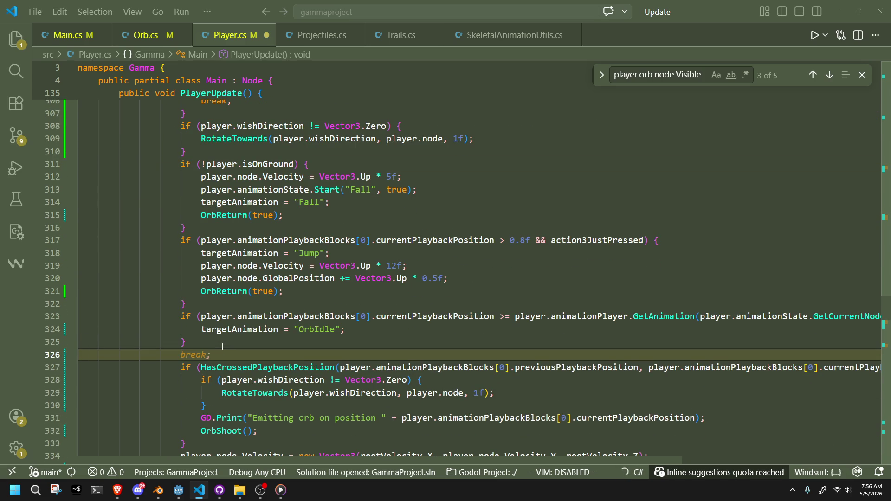
text(if ()
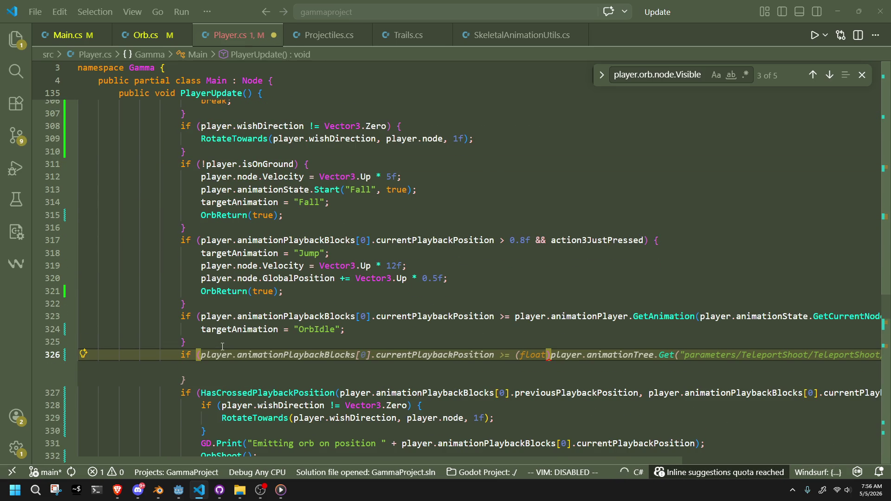
Duplicate the HasCrossedPlaybackPosition orb-shooting block in place of the unfinished if line
scroll(222, 347, down, 3)
mouse_move(187, 373)
mouse_down()
mouse_move(139, 372)
mouse_move(40, 298)
mouse_up()
key(ctrl+c)
drag(181, 285, 292, 291)
key(ctrl+v)
text(})
click(292, 286)
key(shift+Tab)
key(shift+Tab)
key(shift+Tab)
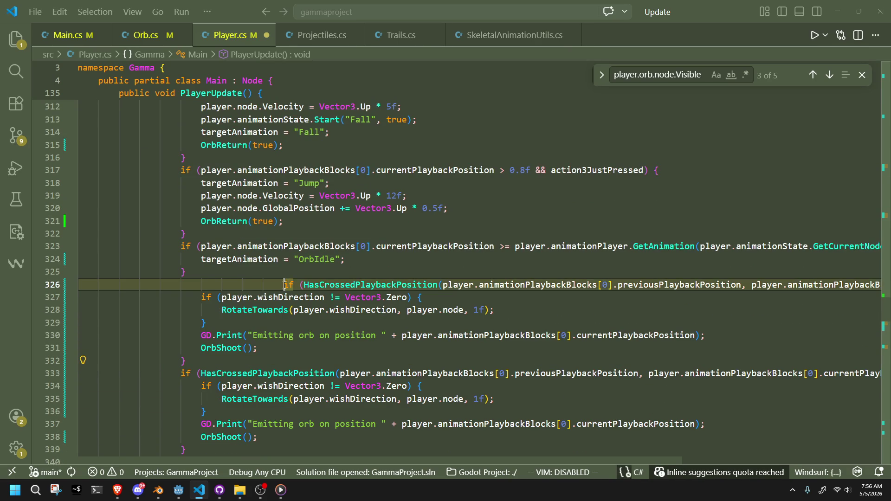
Delete the GD.Print and OrbShoot calls from the duplicated block
click(299, 345)
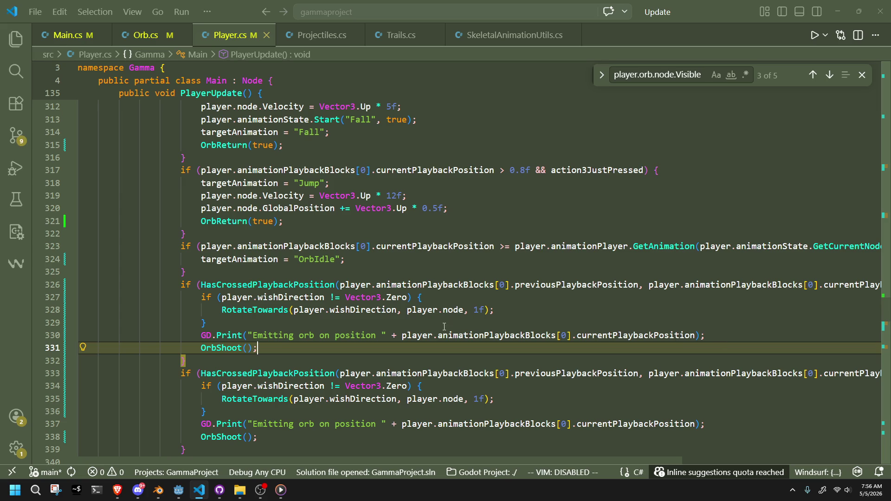
key(shift+Home)
key(shift+Home)
key(shift+Up)
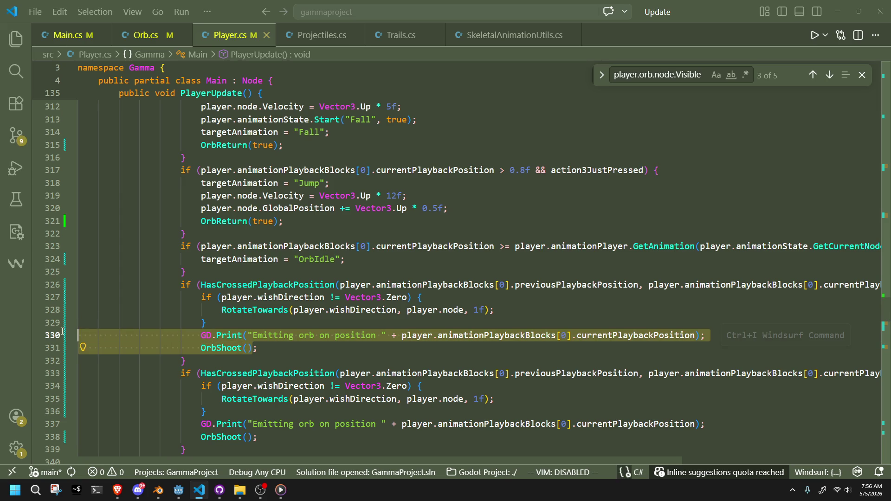
key(BackSpace)
key(BackSpace)
mouse_move(629, 285)
mouse_down()
mouse_move(788, 284)
mouse_move(148, 297)
mouse_move(81, 310)
mouse_move(443, 309)
mouse_up()
click(463, 335)
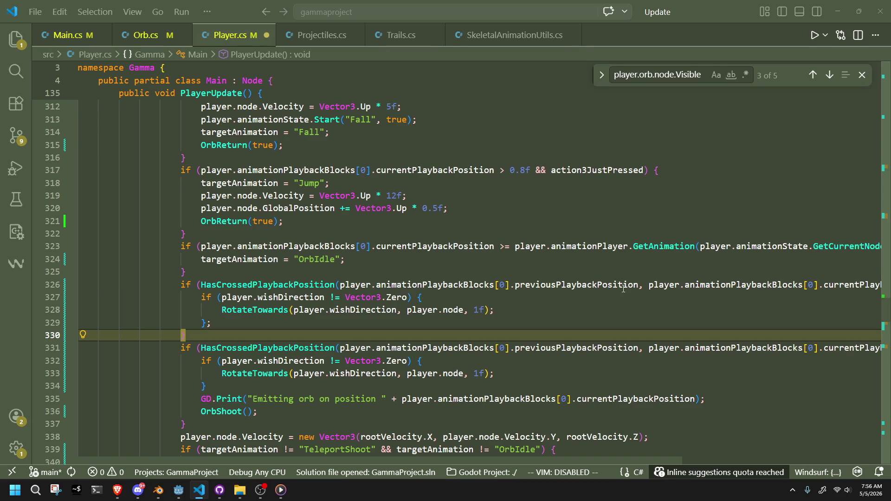
Change the duplicate's threshold from 1f to 0.1f, save, and switch to Godot
drag(623, 288, 745, 291)
drag(879, 294, 782, 293)
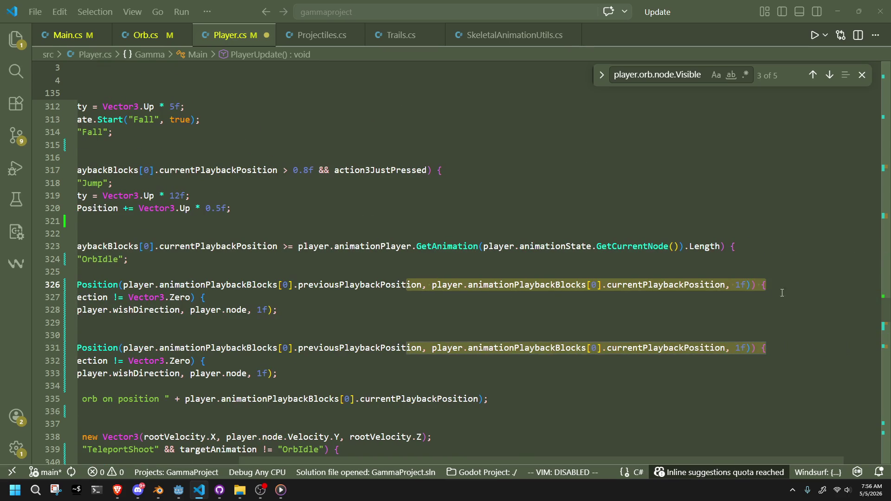
click(741, 285)
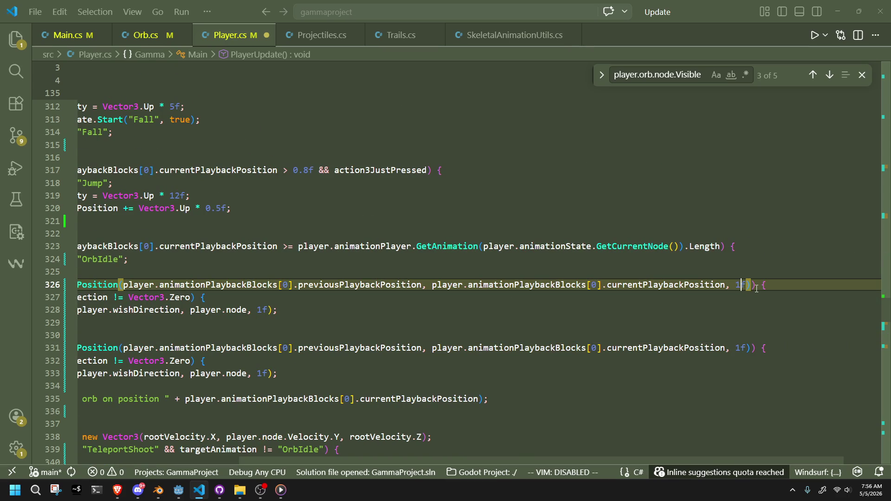
text(0.)
key(ctrl+s)
click(737, 320)
key(alt+Tab)
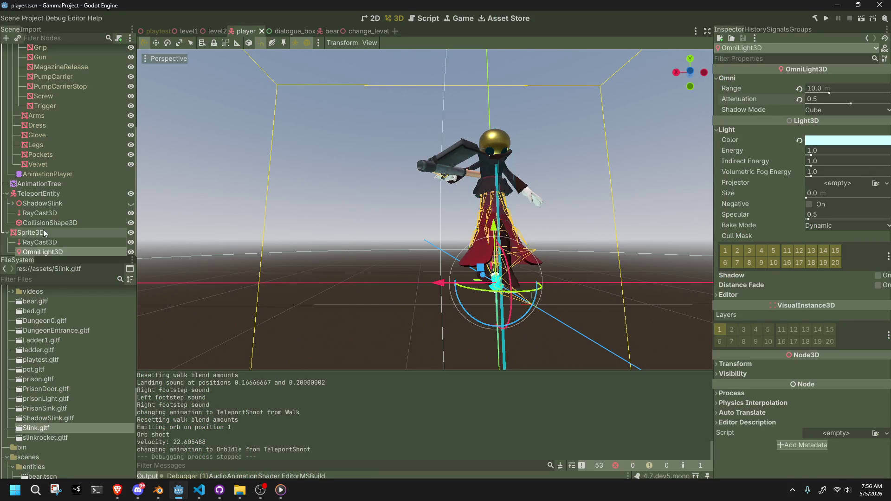
Show the TeleportShoot animation on the AnimationPlayer at position 0.1
click(40, 184)
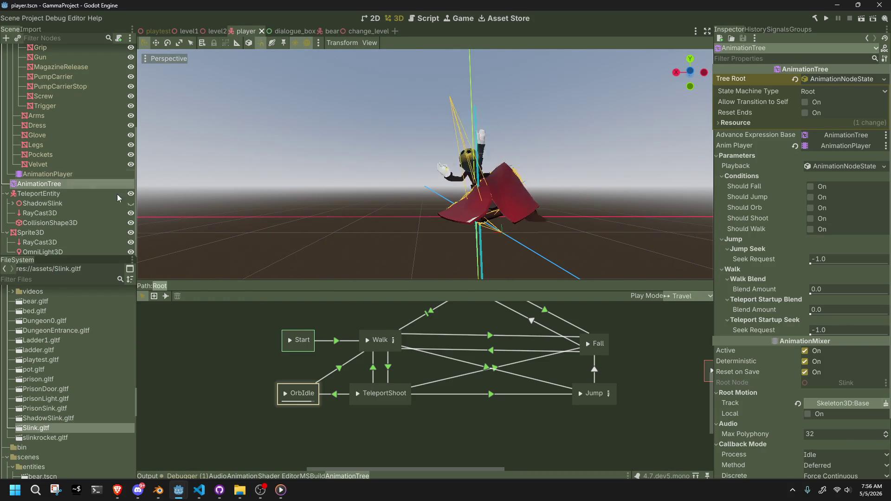
click(57, 175)
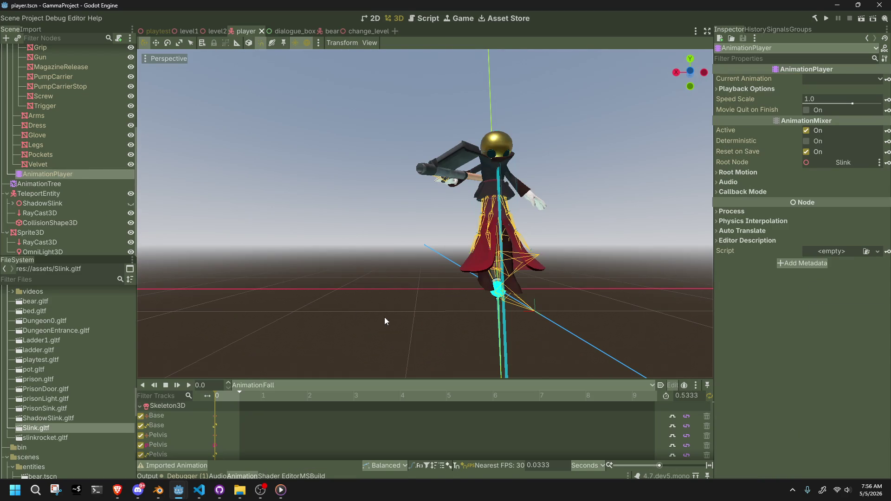
click(279, 386)
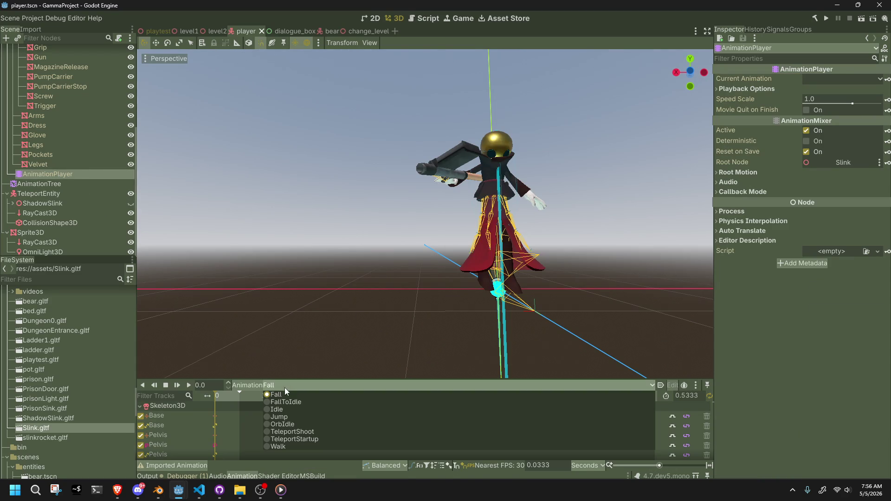
click(314, 433)
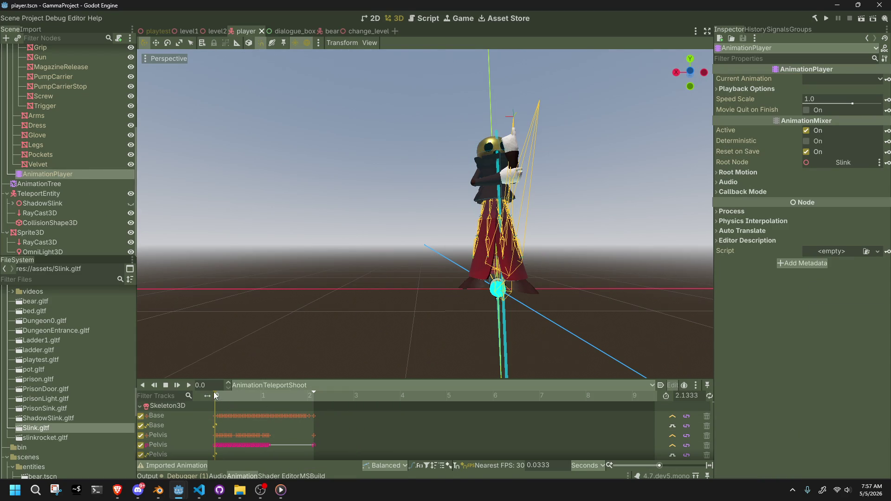
scroll(210, 386, up, 1)
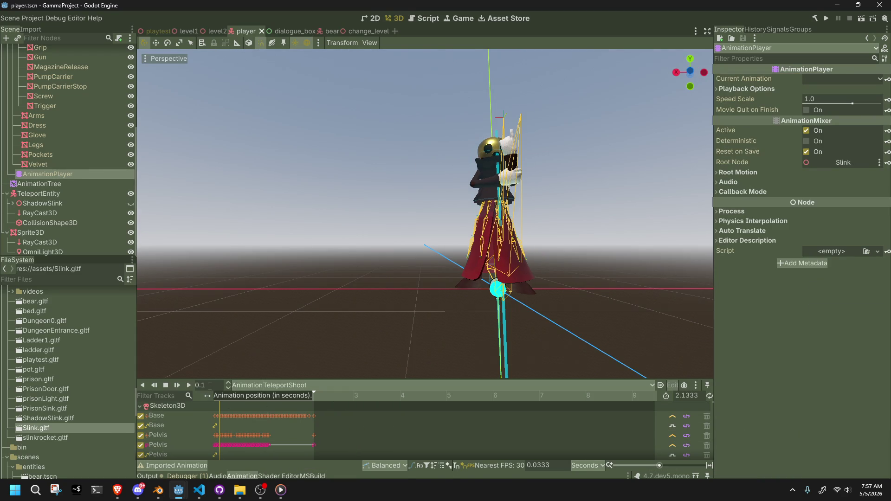
Recheck the rotation line in Player.cs, then run the game from Godot
key(alt+Tab)
scroll(433, 300, up, 1)
drag(388, 286, 30, 257)
click(325, 305)
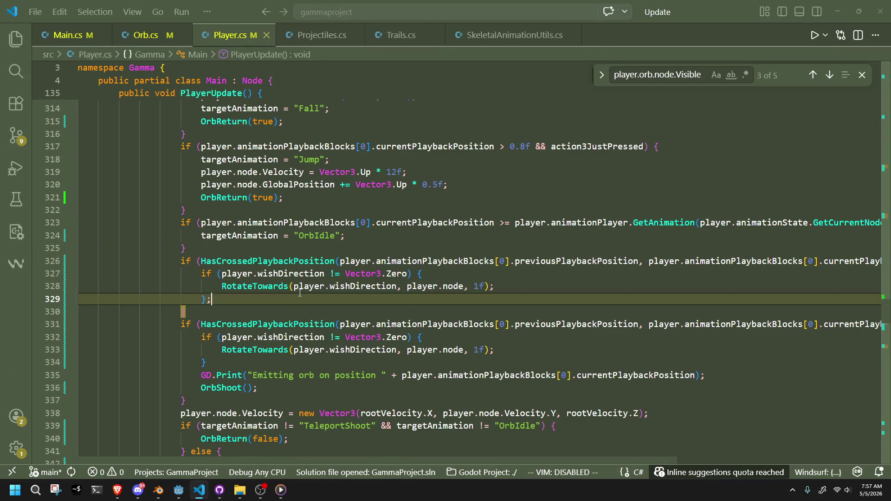
click(294, 291)
key(alt+Tab)
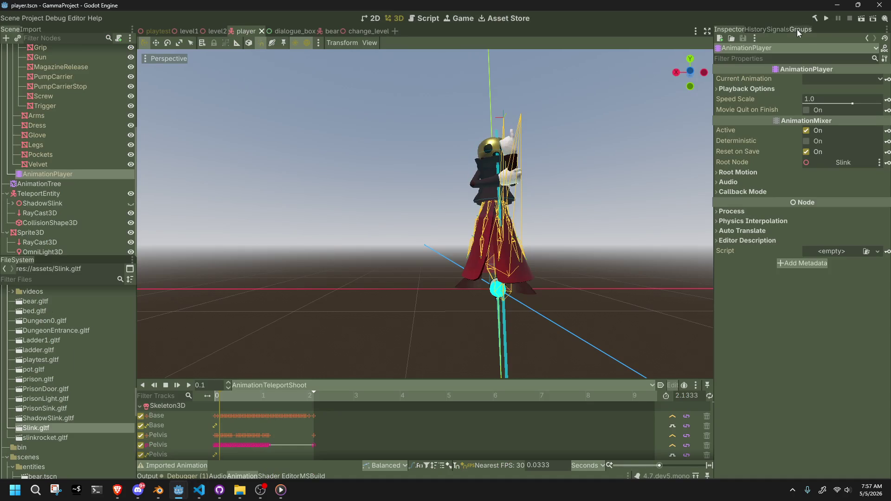
click(825, 21)
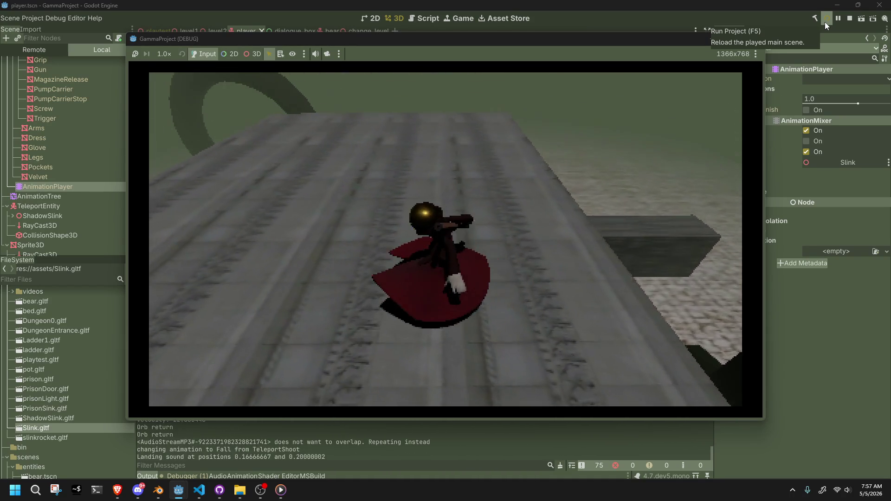
Stop the test run with F8 and switch back to Player.cs in VS Code
key(F8)
key(alt+Tab)
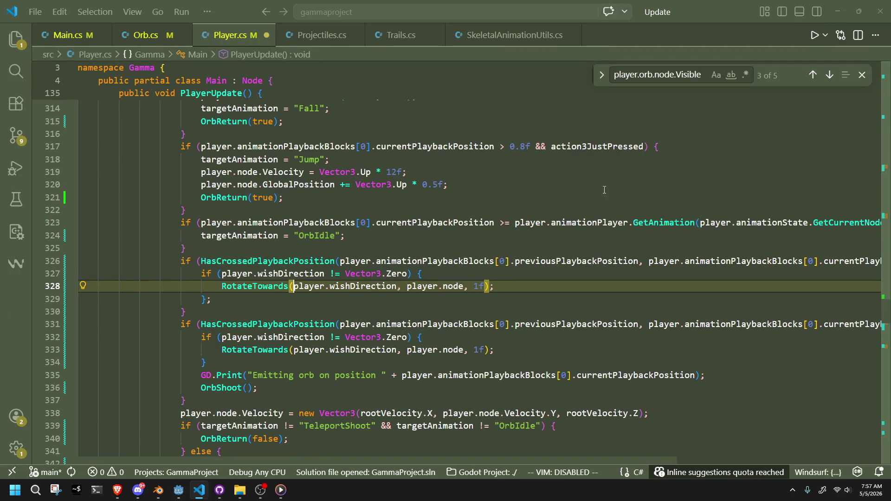
Undo the threshold edit and open a new line after the RotateTowards call
key(ctrl+z)
click(410, 298)
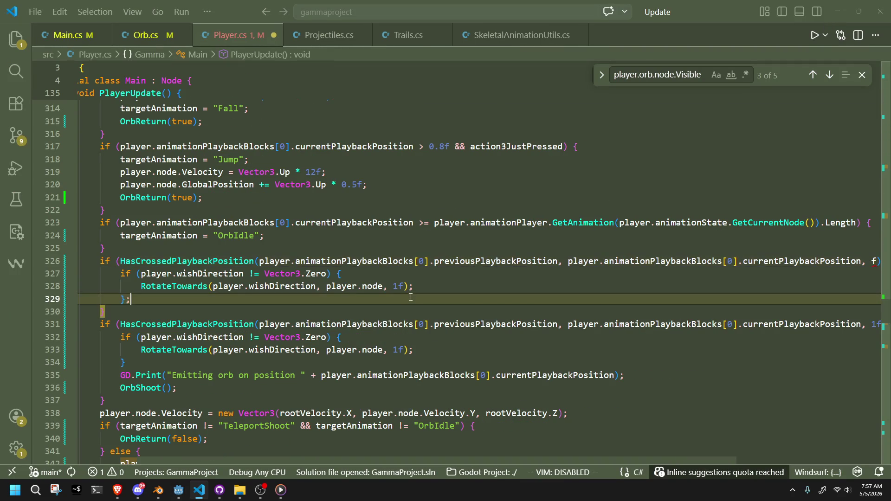
key(Return)
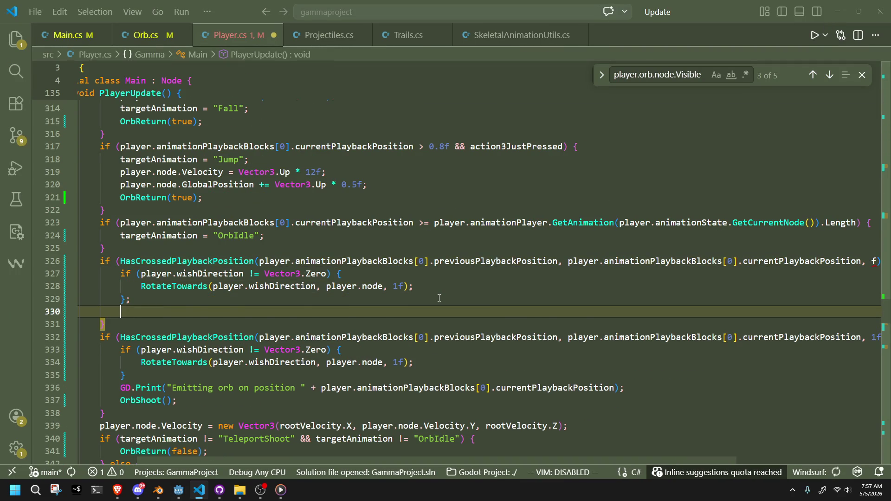
key(BackSpace)
key(BackSpace)
key(BackSpace)
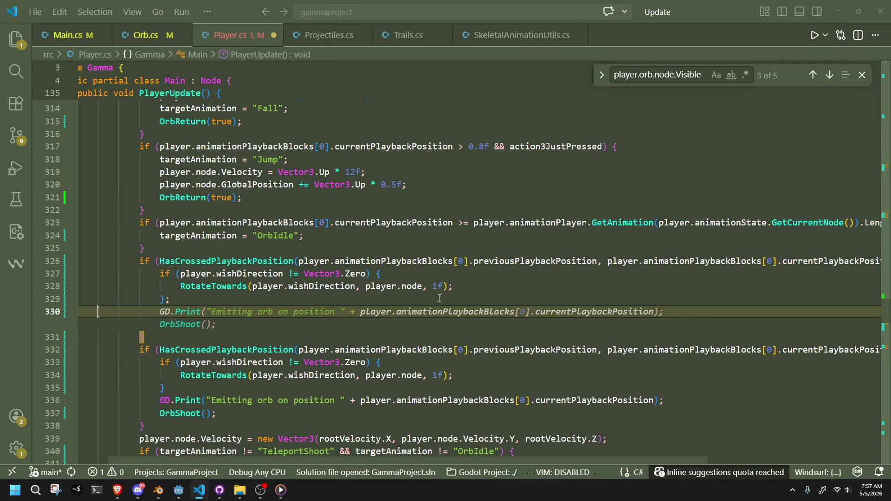
key(BackSpace)
key(BackSpace)
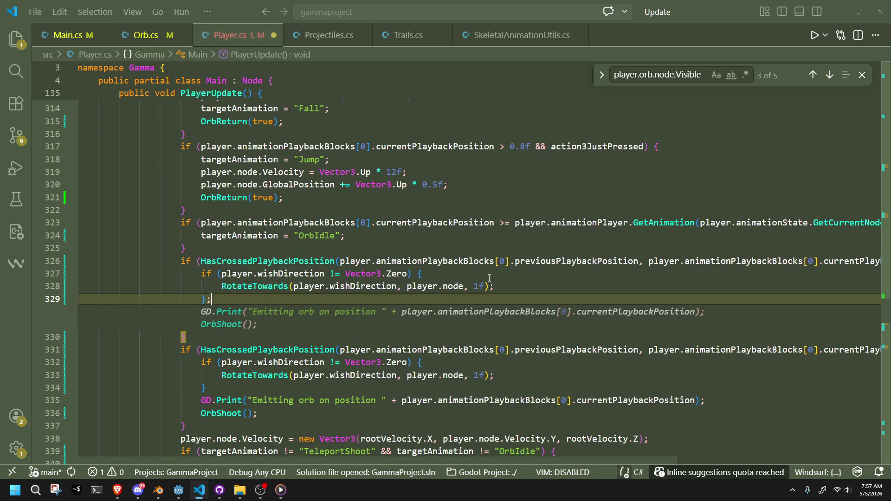
click(504, 284)
key(BackSpace)
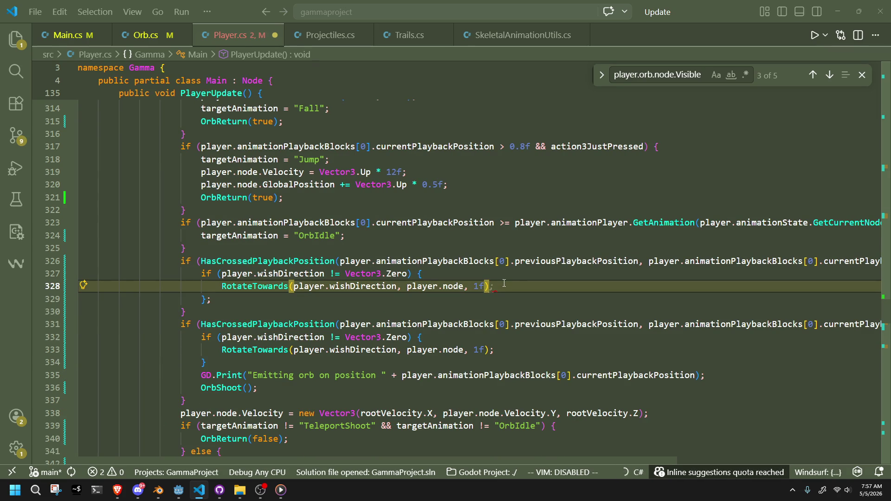
text(;)
key(Return)
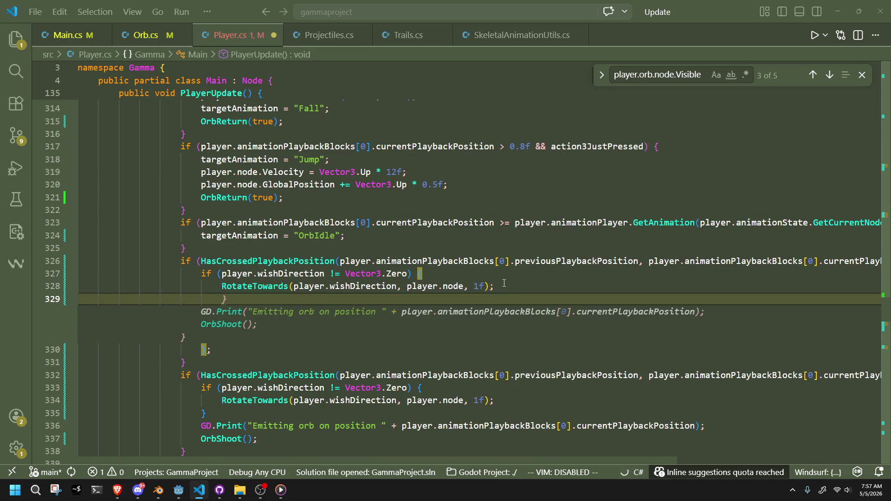
Add a GD.Print "Rotating towards" log of the wish direction and save
text(GD)
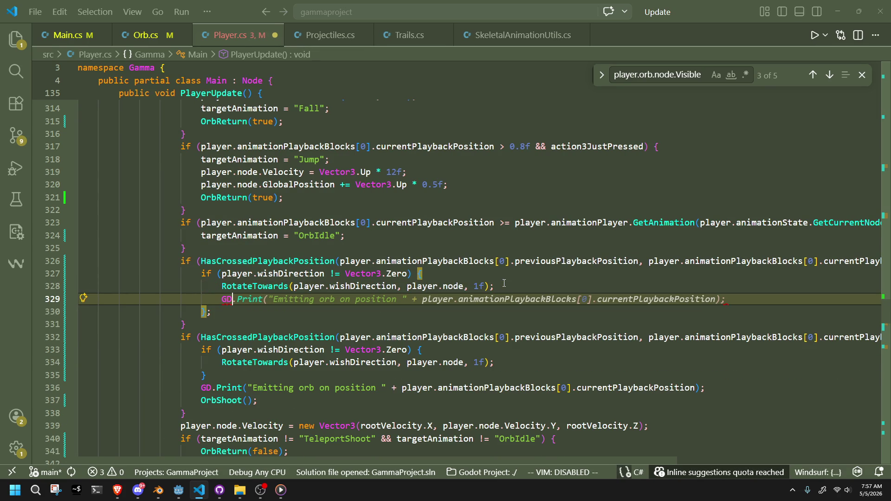
text(.p)
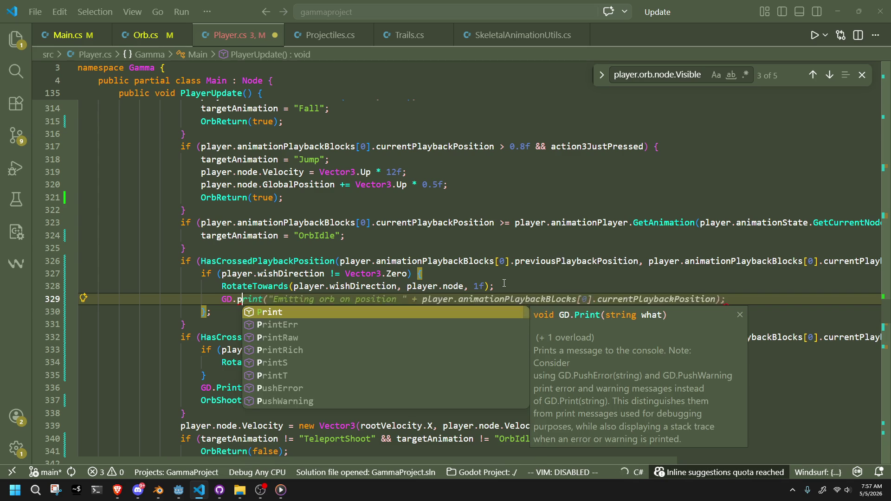
key(Tab)
text(()
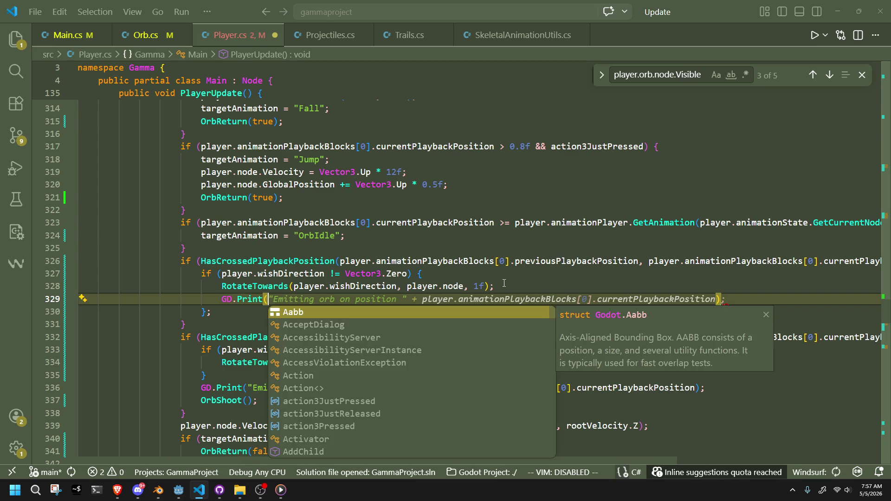
text("R)
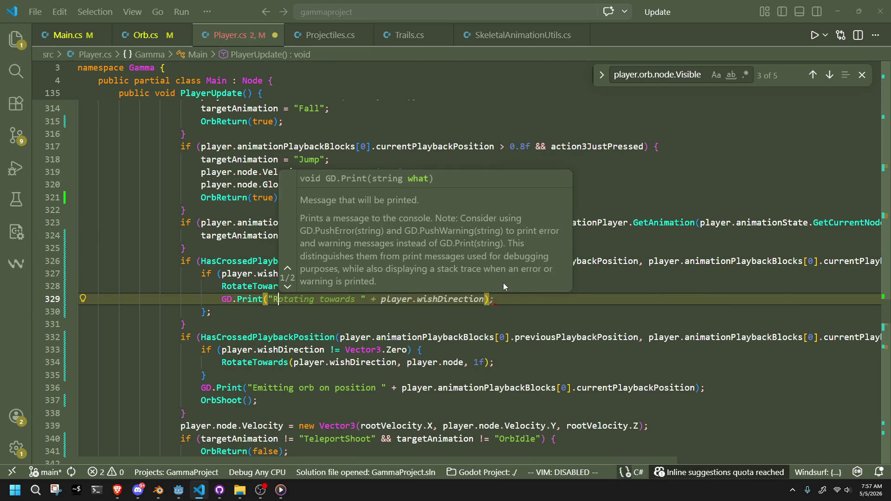
key(Tab)
key(ctrl+s)
Insert 1 before the f in line 326's threshold, then run the game in Godot
drag(751, 261, 877, 254)
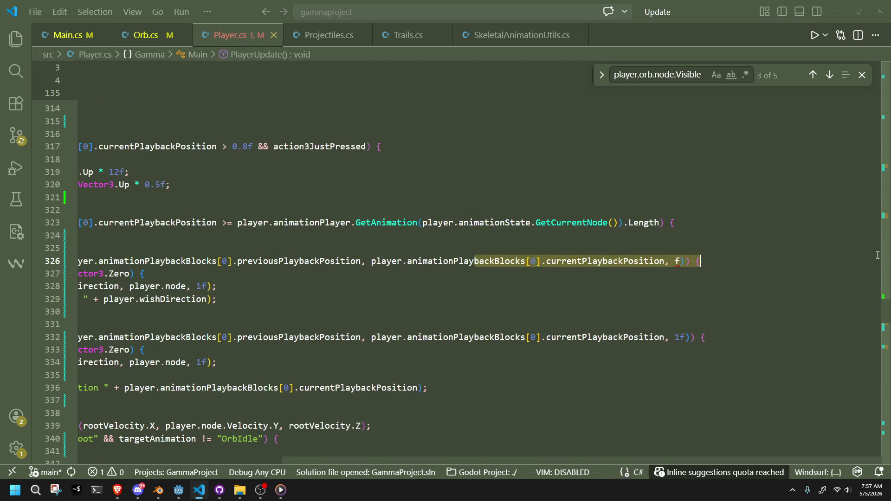
click(675, 262)
text(1)
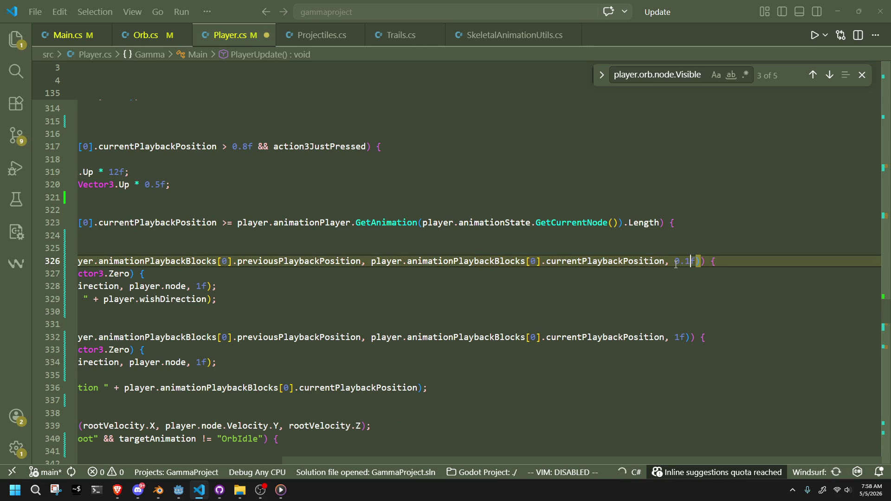
click(670, 287)
key(alt+Tab)
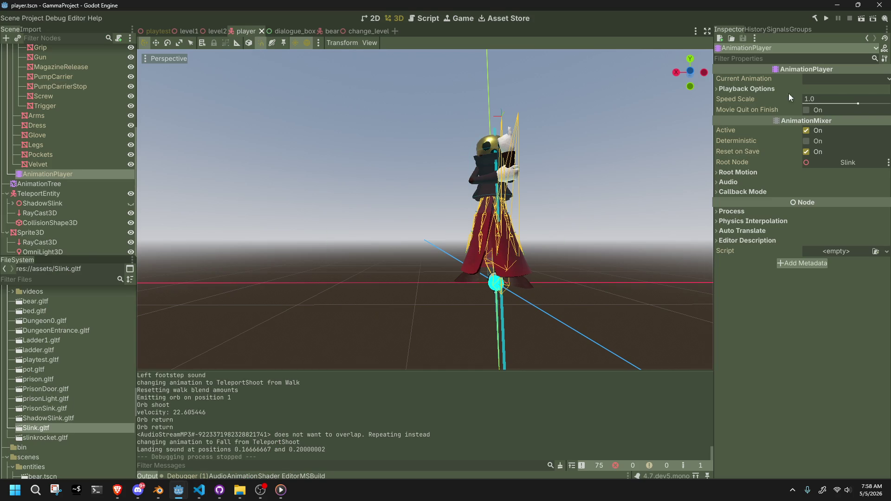
click(826, 21)
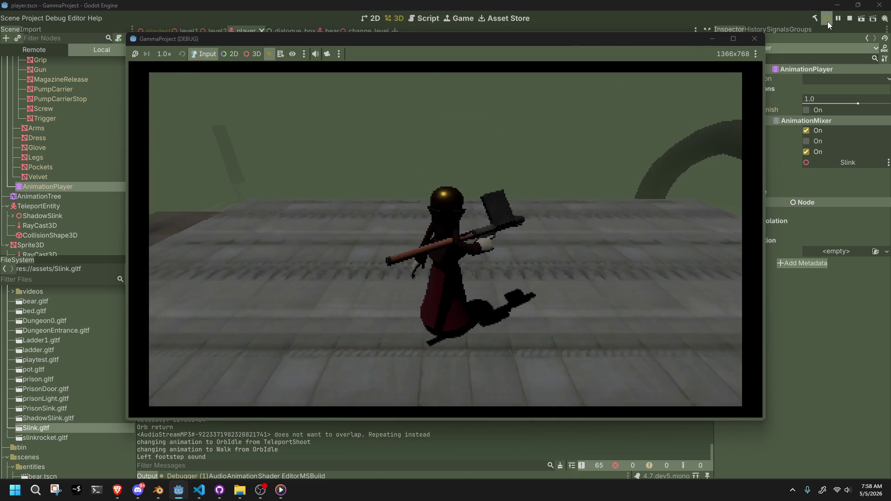
Stop the test run and review the RotateTowards lines 330–332 in Player.cs
key(F8)
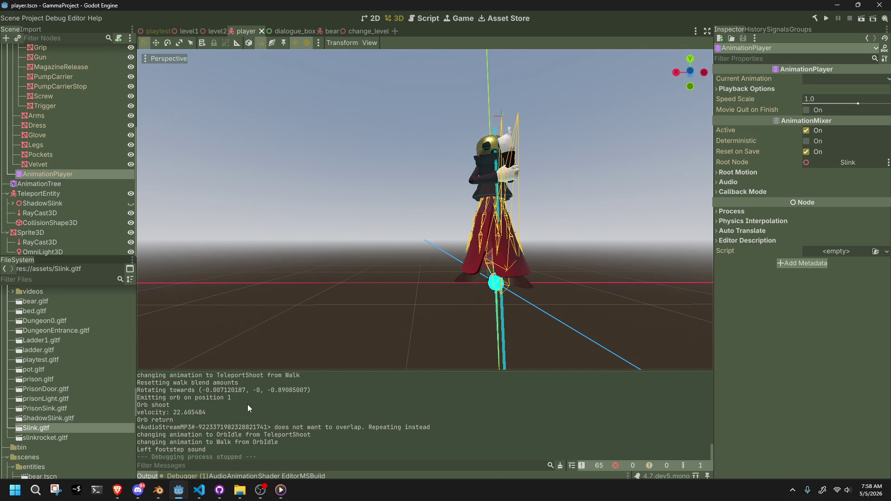
key(alt+Tab)
drag(516, 338, 40, 307)
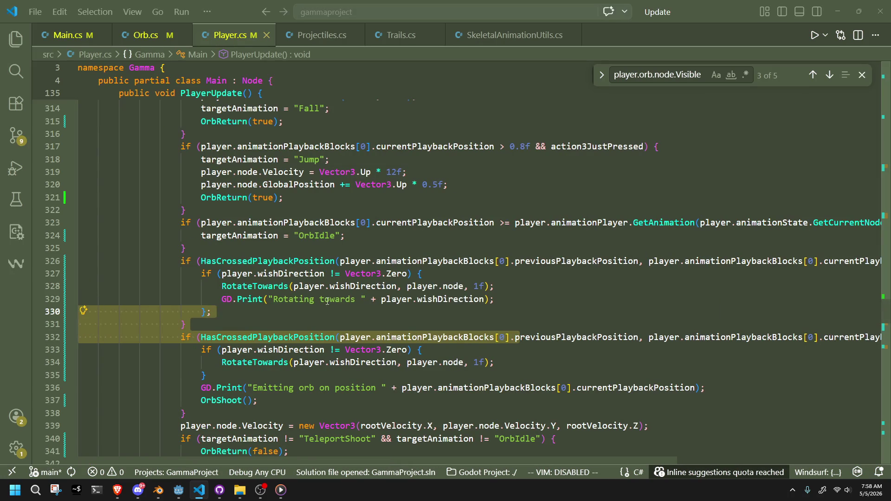
click(294, 287)
Run the game again in Godot, then return to the code editor
key(alt+Tab)
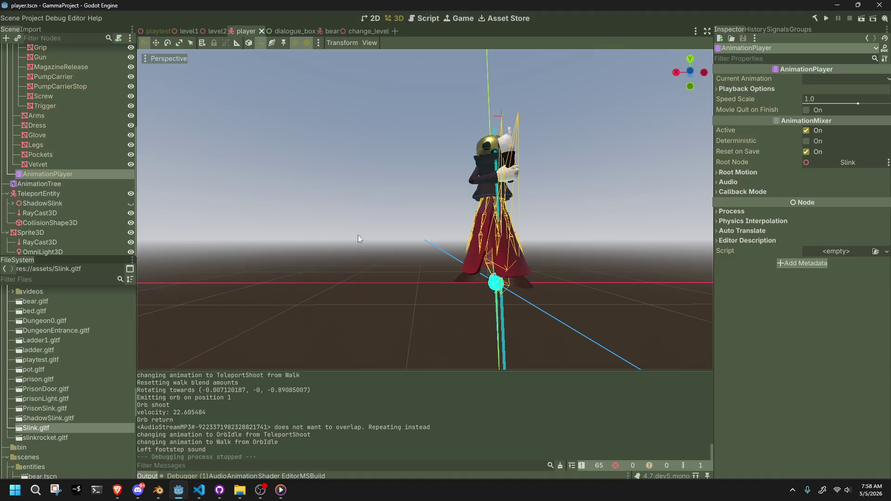
click(826, 21)
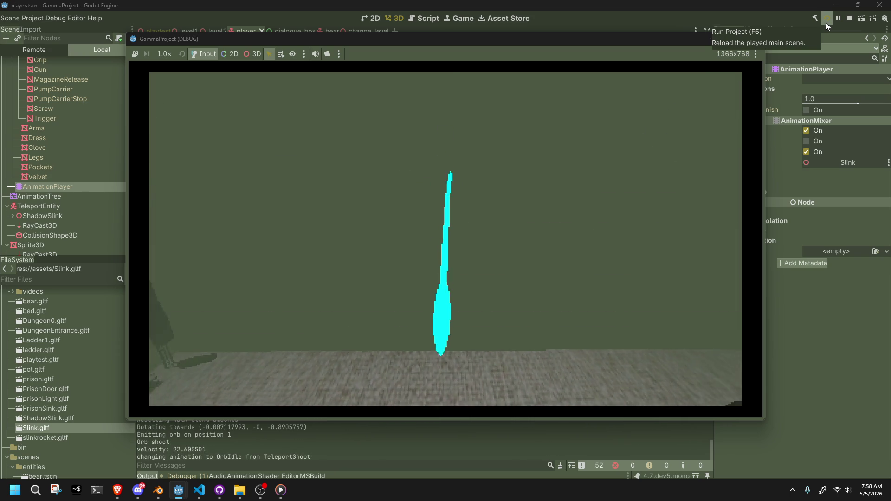
key(alt+Tab)
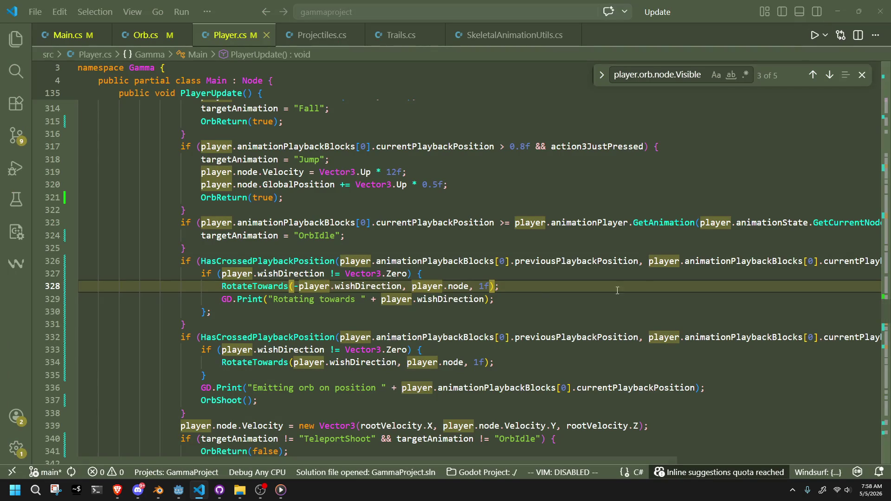
Look over Main.cs and the orb update code at line 62 of Orb.cs, then return to Godot
click(420, 324)
key(ctrl+Tab)
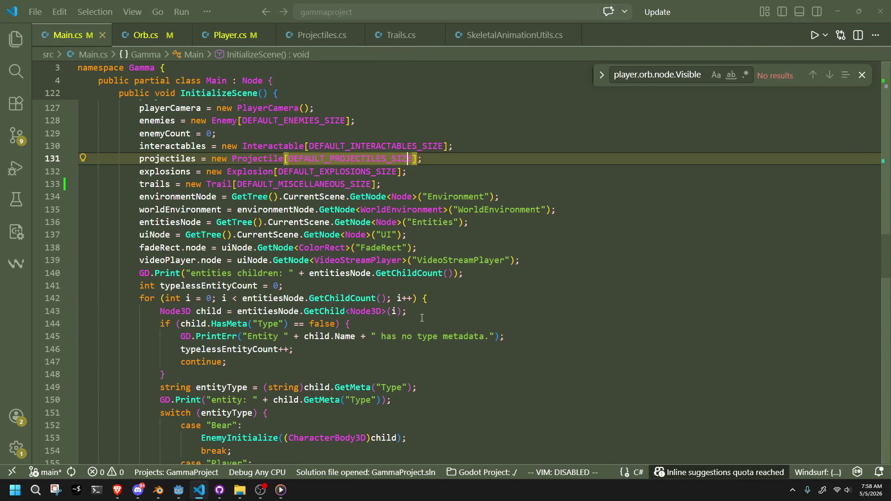
key(ctrl+Page_Down)
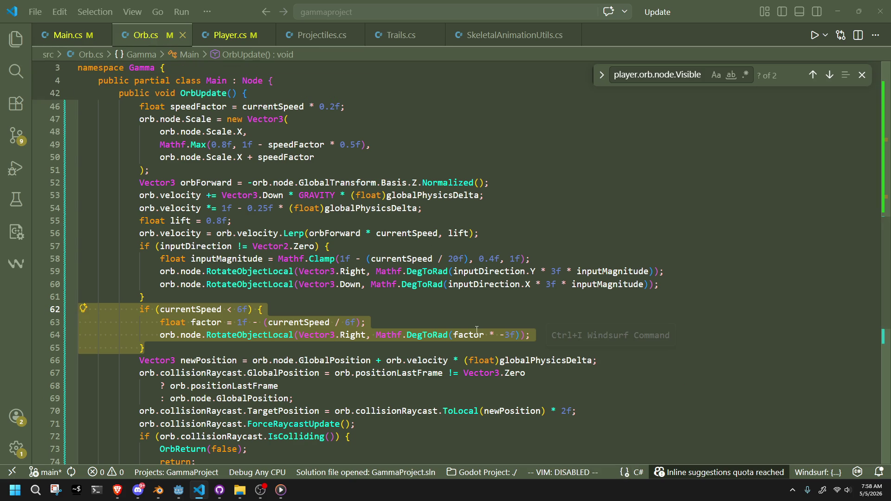
click(438, 314)
key(alt+Tab)
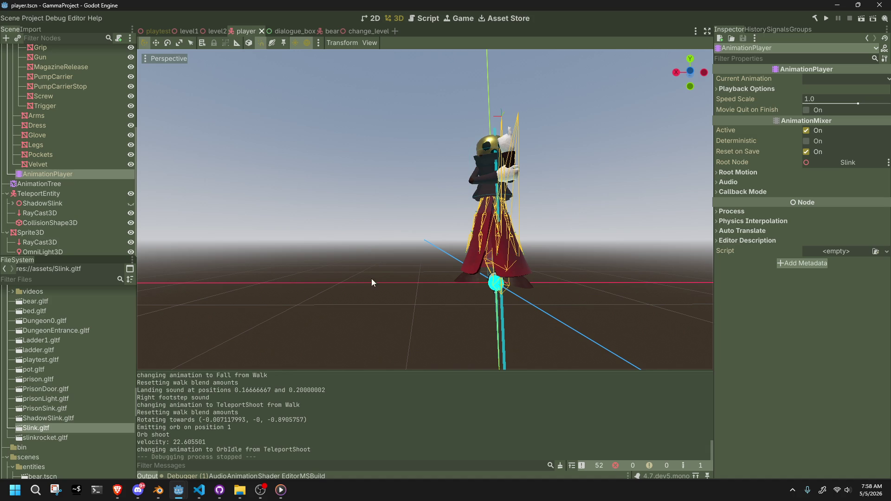
Run the game, fire the teleport orb, then restart with game speed set to 1/16×
click(827, 18)
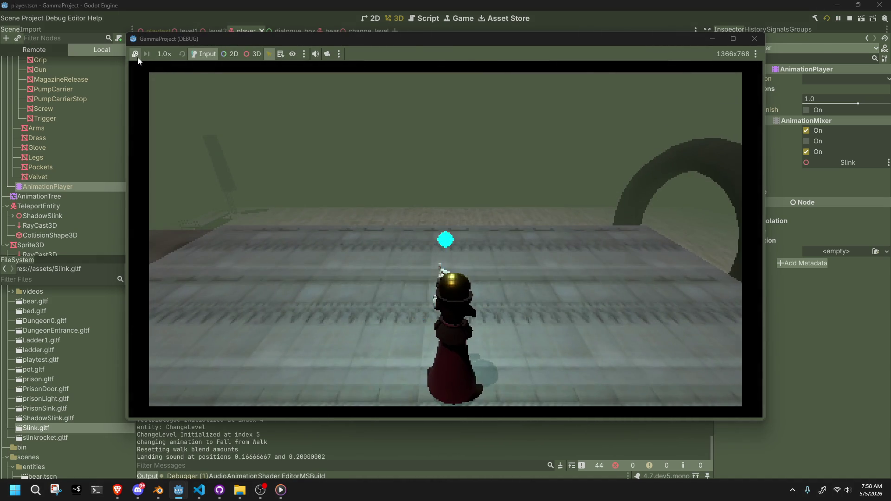
click(189, 78)
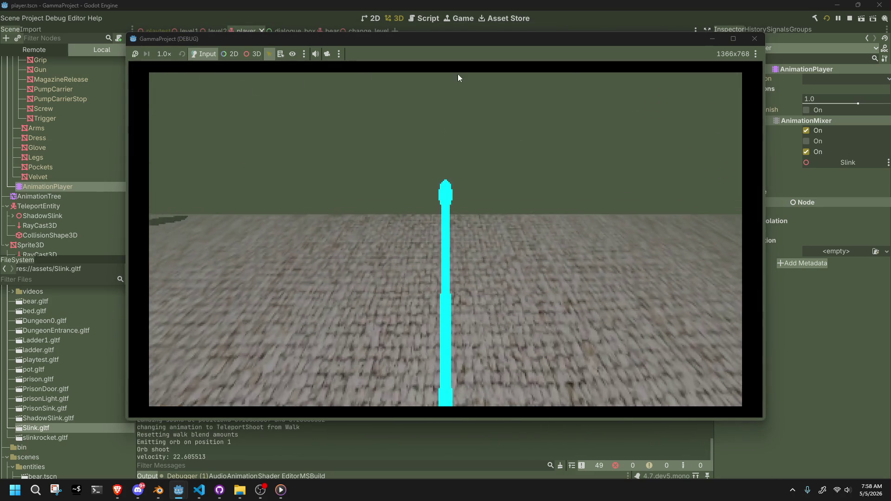
click(754, 39)
click(828, 22)
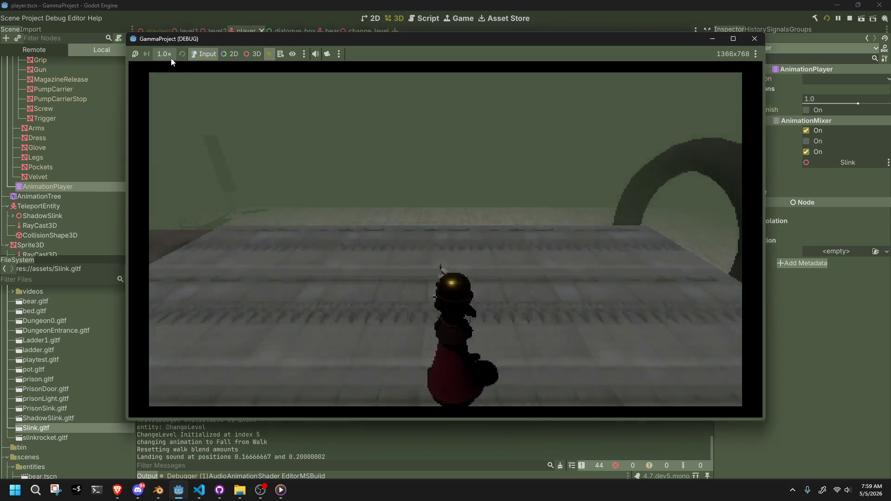
click(167, 56)
click(176, 73)
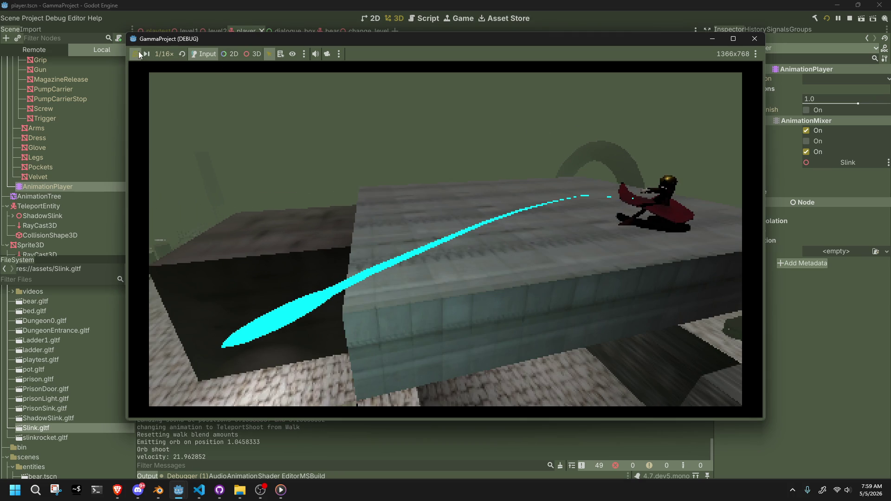
Restart the game at 1/16× speed and fire the orb to watch the player turn
click(754, 38)
click(827, 19)
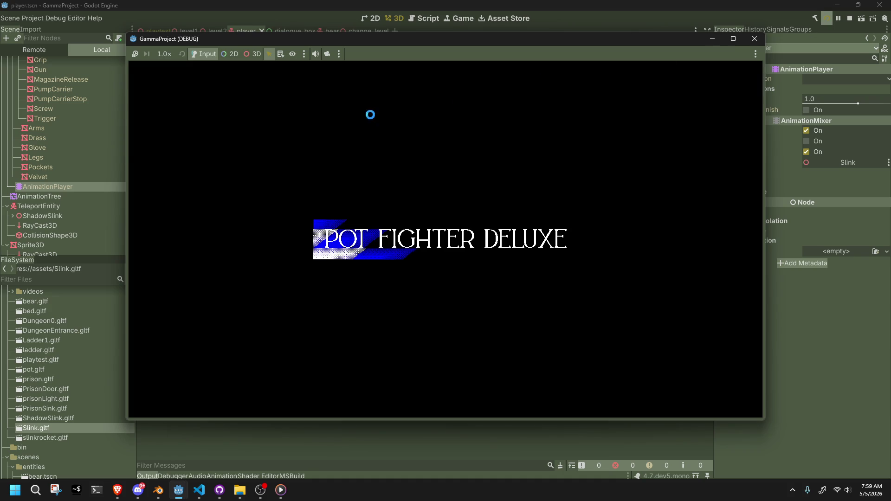
click(168, 55)
click(161, 64)
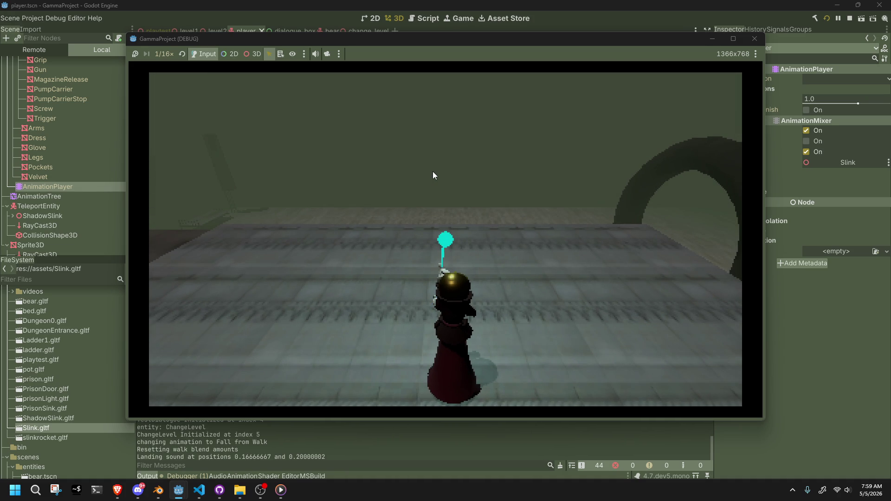
click(432, 171)
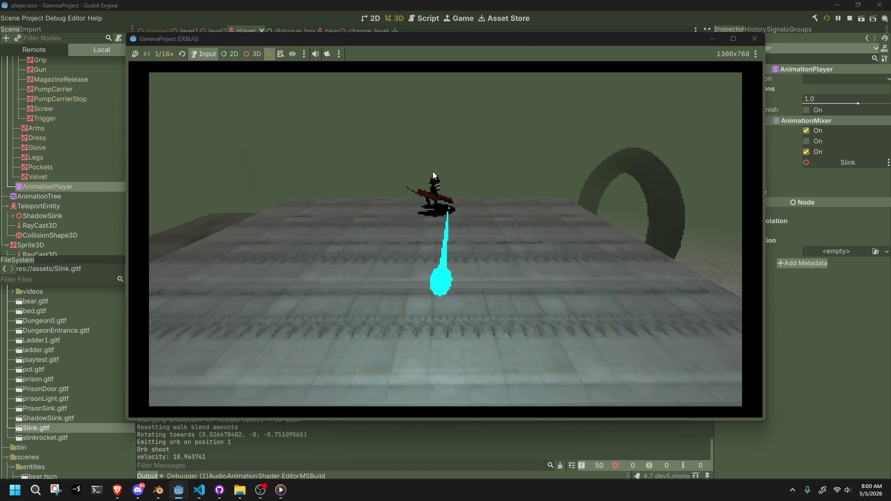
Stop the game and look over the OrbReturn method in Orb.cs
key(F8)
key(alt+Tab)
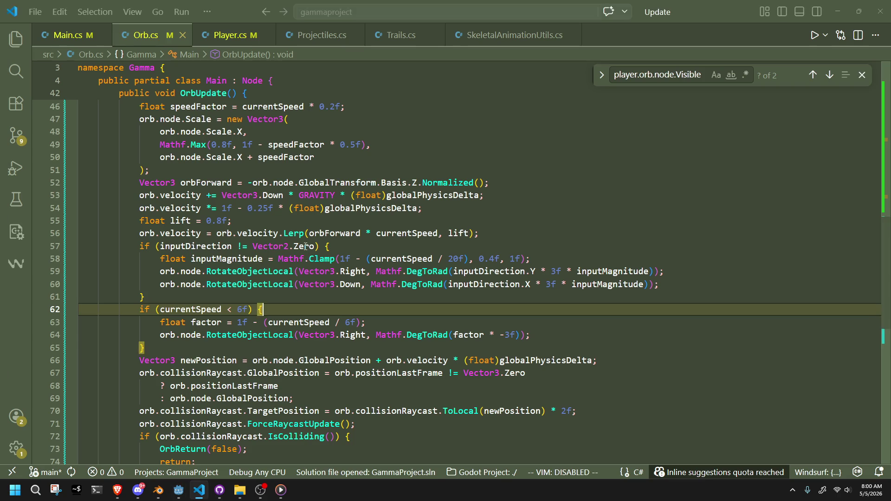
click(299, 348)
scroll(300, 348, down, 4)
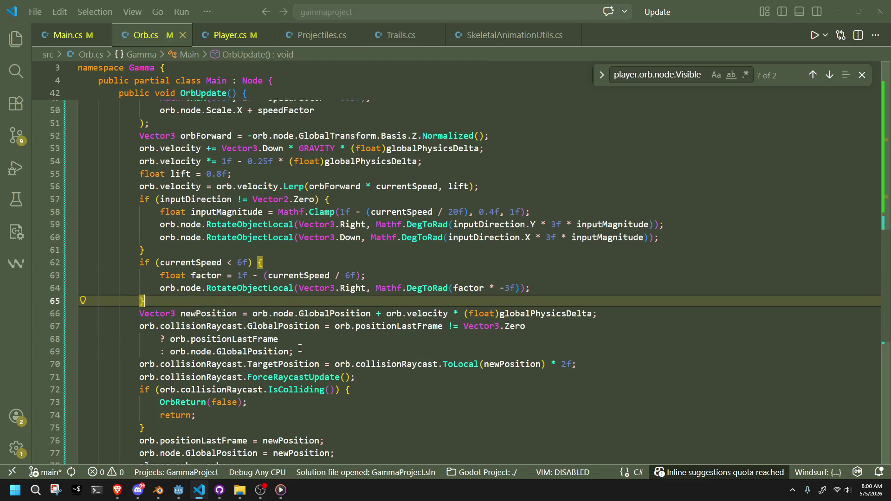
scroll(300, 348, up, 4)
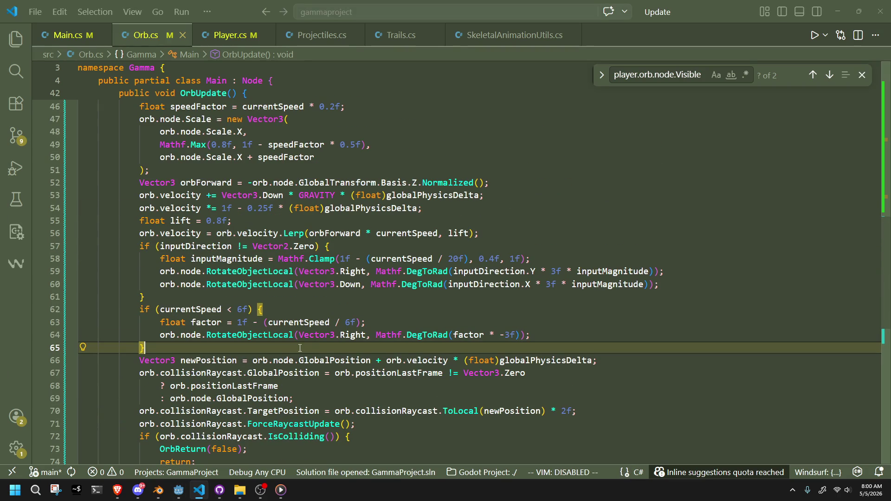
scroll(261, 302, up, 5)
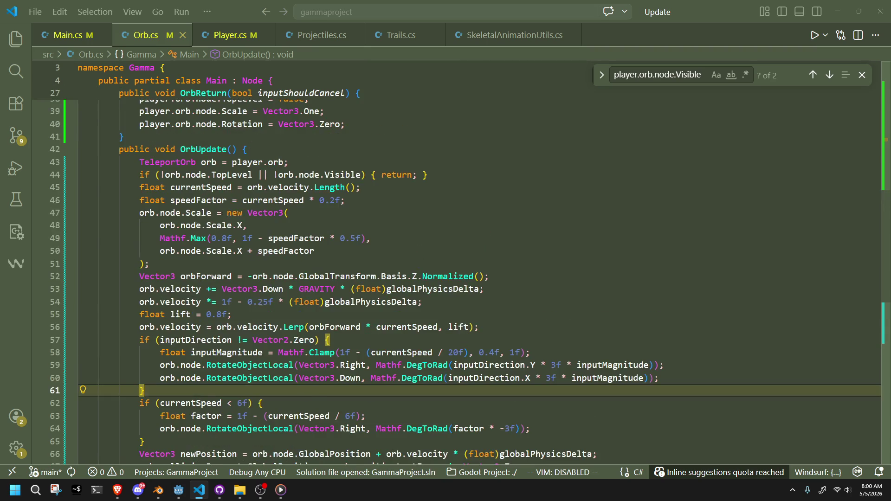
scroll(260, 302, down, 3)
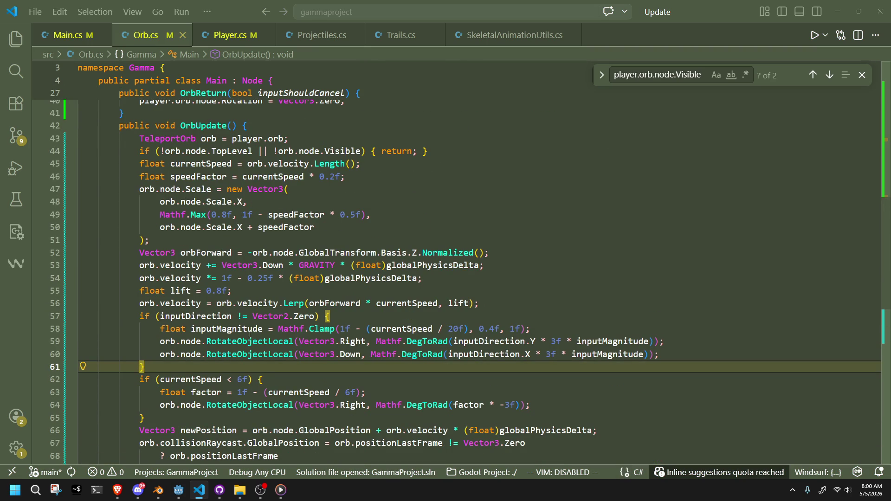
scroll(302, 375, up, 5)
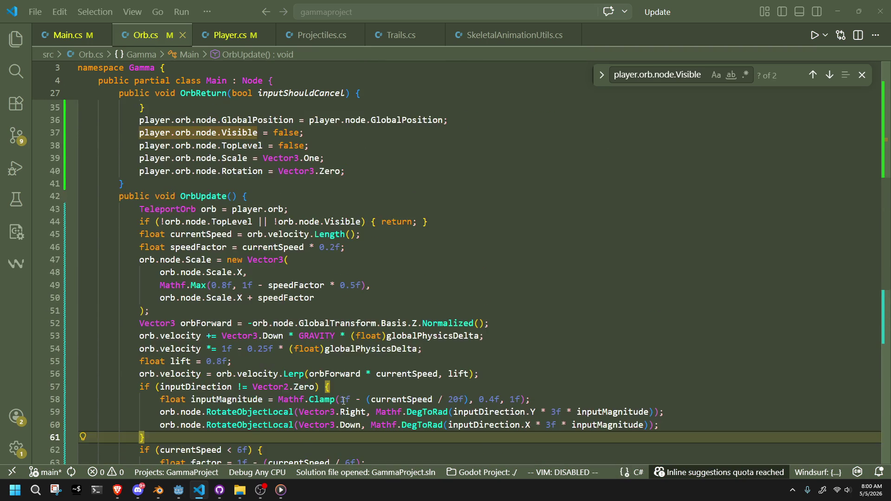
scroll(343, 400, up, 3)
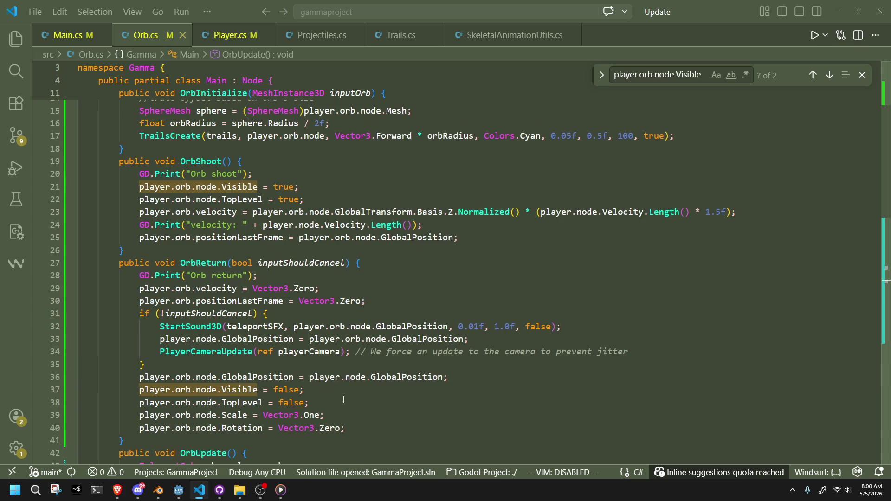
scroll(276, 352, up, 1)
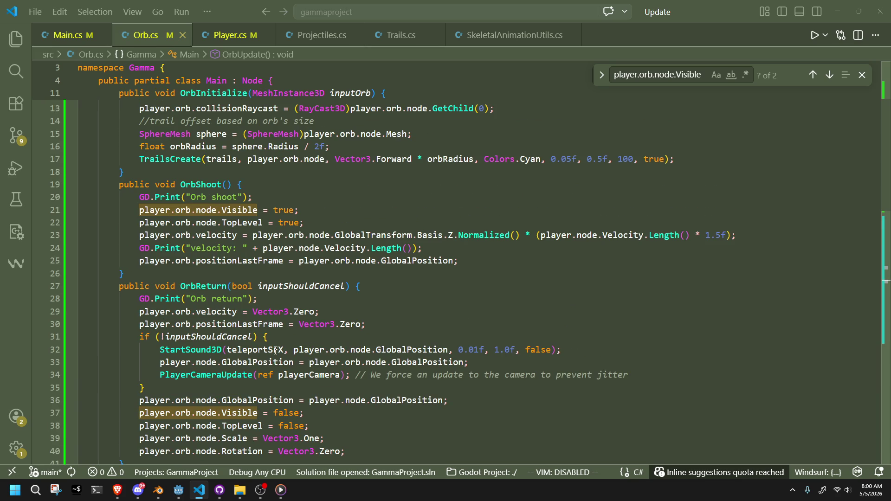
click(201, 285)
Cut the wishDirection RotateTowards block near line 327 out of Player.cs's orb-emitting section
key(ctrl+Tab)
click(350, 317)
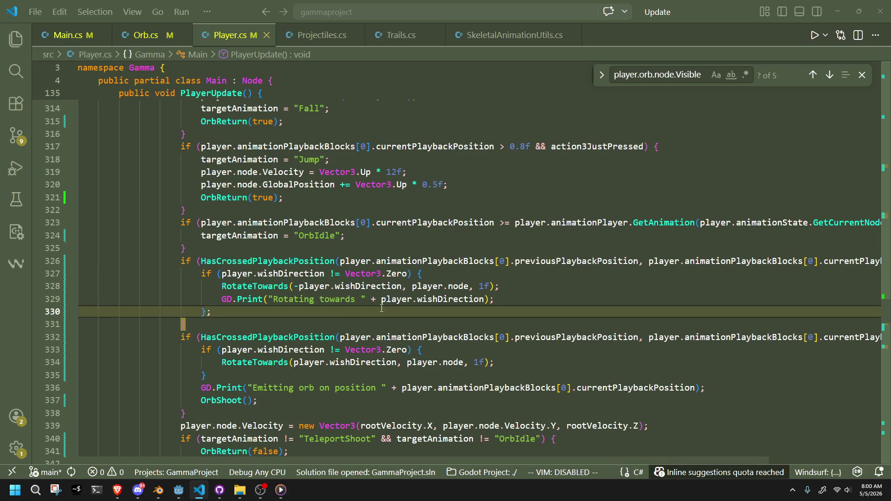
click(241, 322)
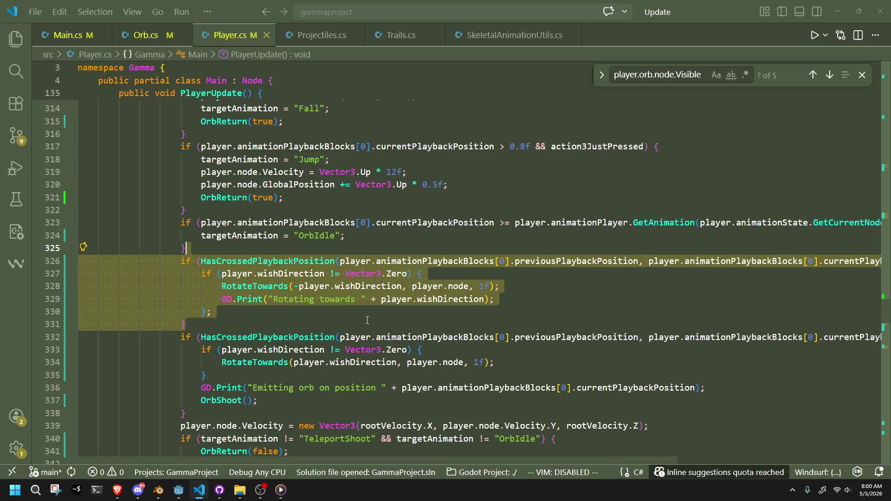
mouse_move(248, 312)
mouse_down()
mouse_move(200, 262)
mouse_move(201, 274)
mouse_move(205, 261)
mouse_up()
key(BackSpace)
key(BackSpace)
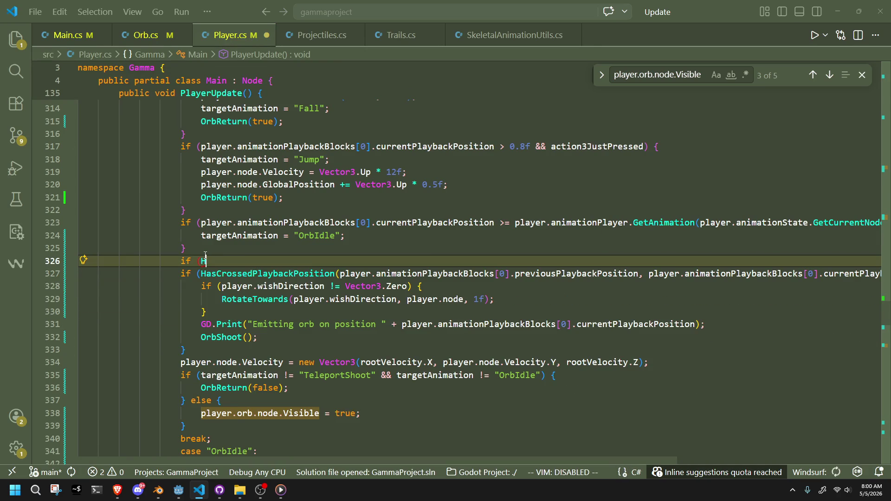
text(H)
key(ctrl+z)
Paste the rotation block below targetAnimation = "TeleportShoot" and fix its indentation
scroll(239, 266, up, 10)
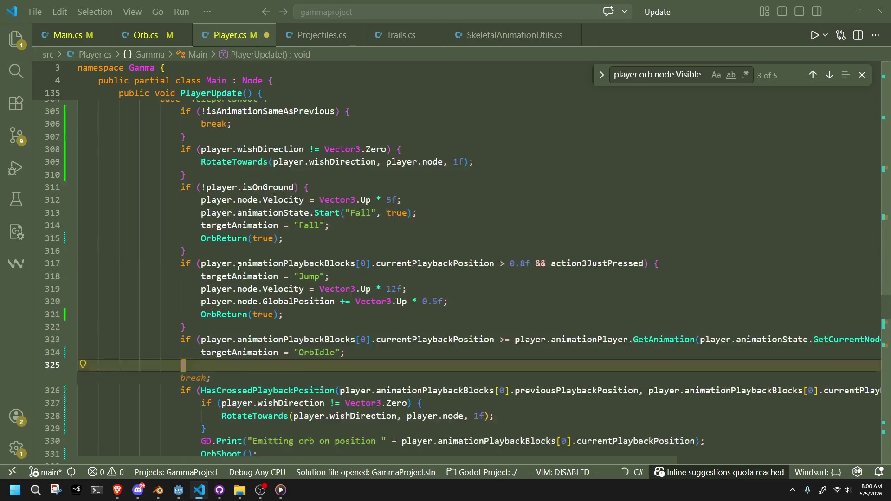
scroll(239, 266, up, 10)
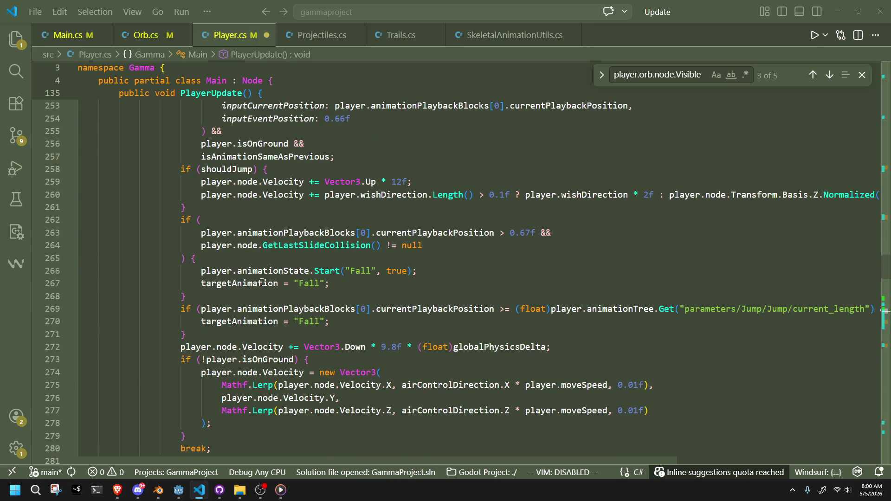
scroll(263, 281, up, 12)
scroll(273, 285, up, 5)
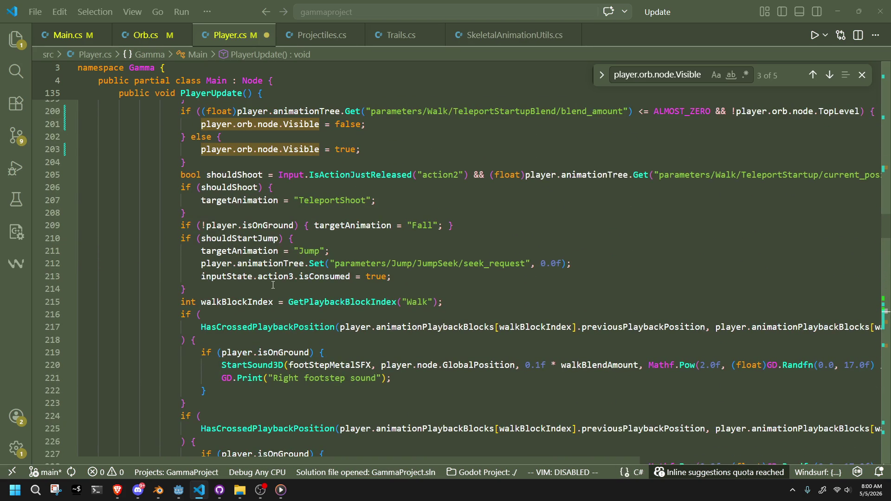
scroll(273, 285, up, 1)
click(378, 223)
key(Return)
key(ctrl+v)
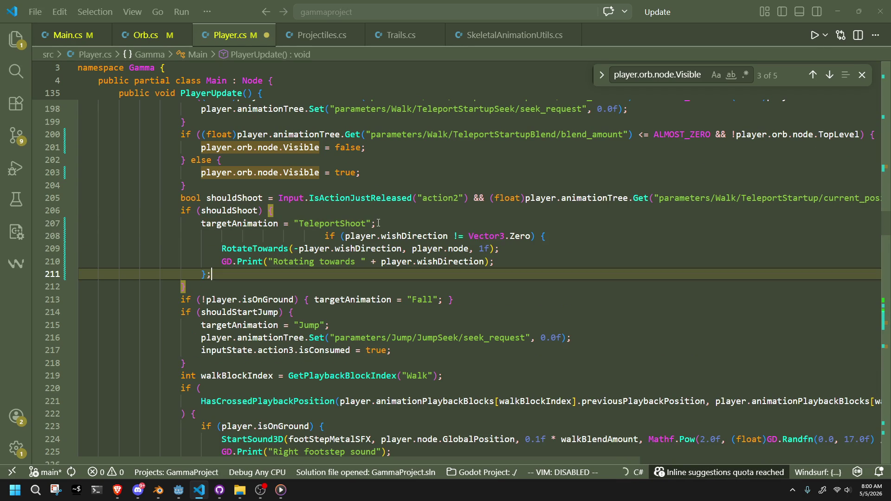
click(325, 236)
key(BackSpace)
key(BackSpace)
key(BackSpace)
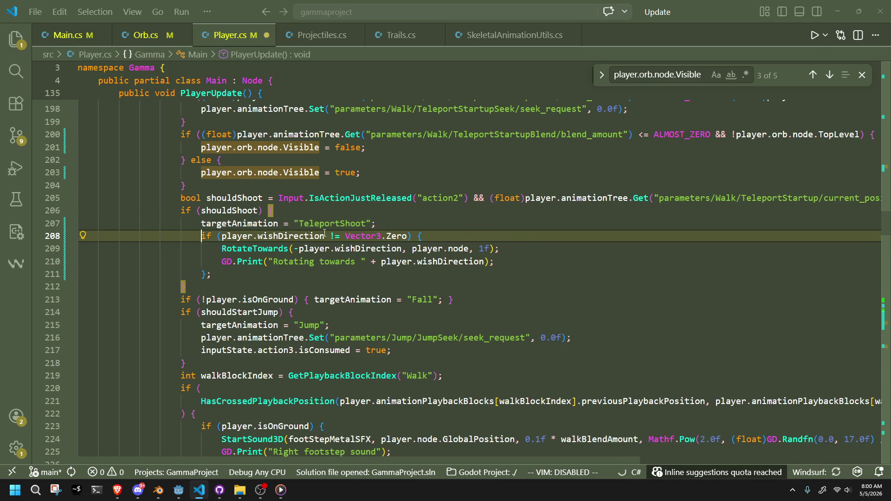
click(318, 277)
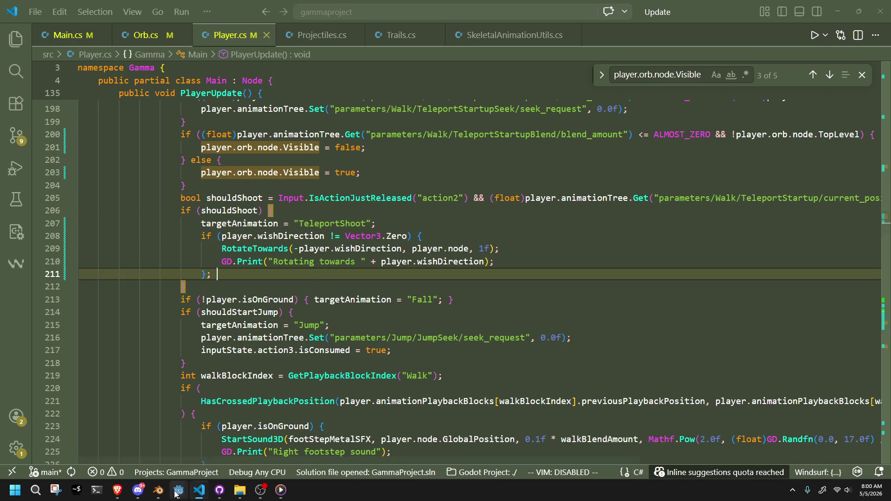
mouse_move(179, 490)
click(155, 449)
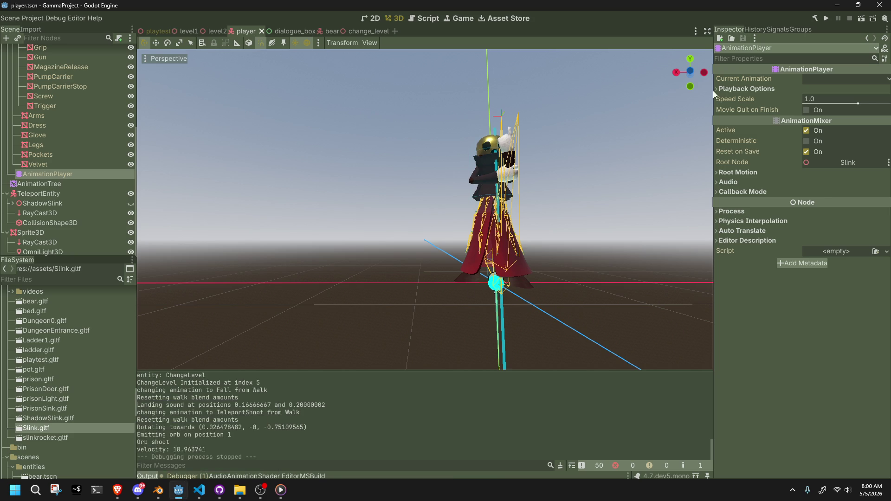
Run the game, fire the orb to check turning, then stop and return to Player.cs line 209
click(828, 16)
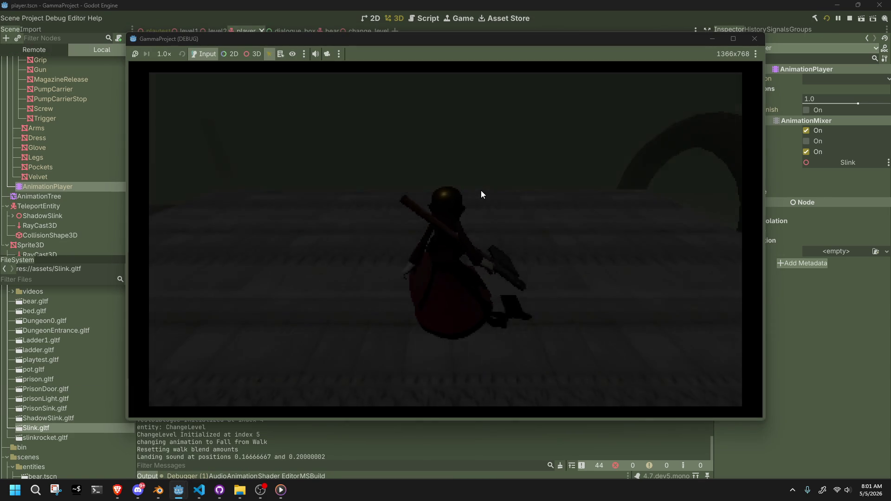
click(481, 190)
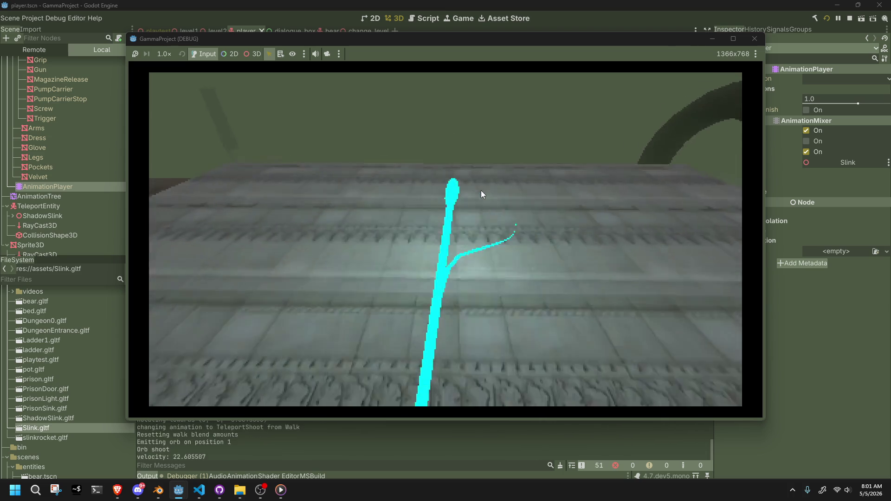
key(F8)
key(alt+Tab)
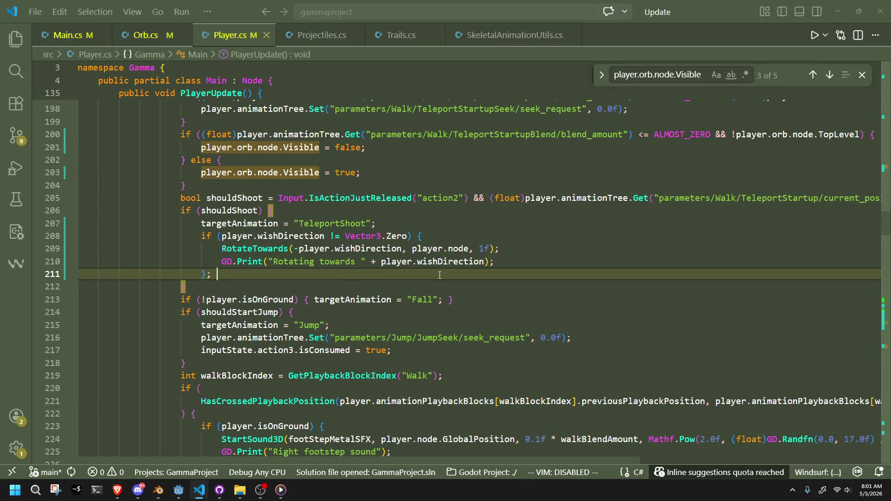
click(404, 250)
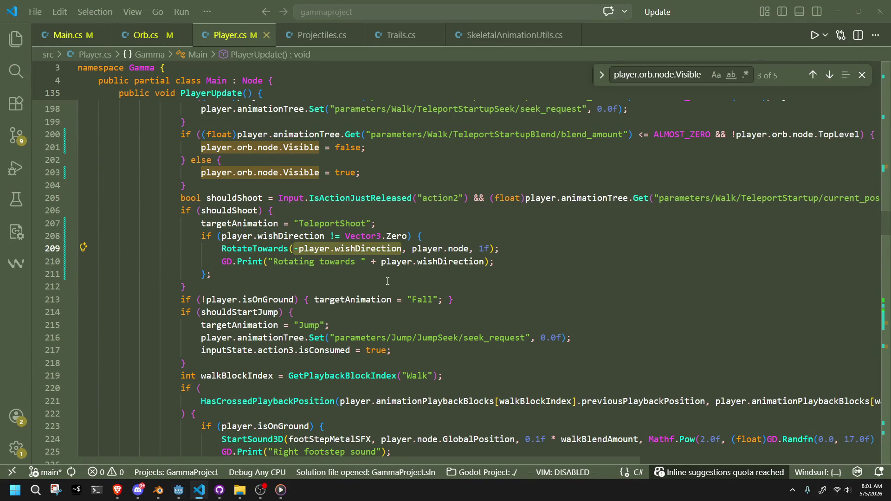
Change line 209's RotateTowards target from -player.wishDirection to Vector3.Forward and save Player.cs
key(Delete)
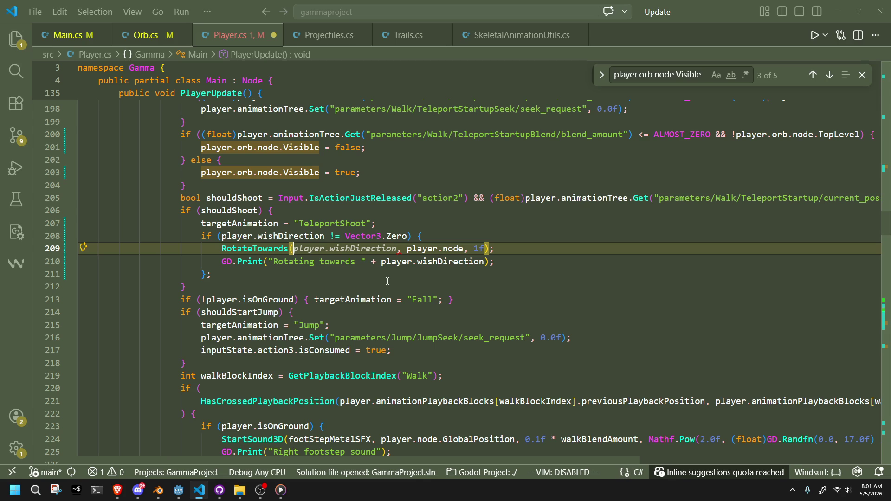
text(Vector)
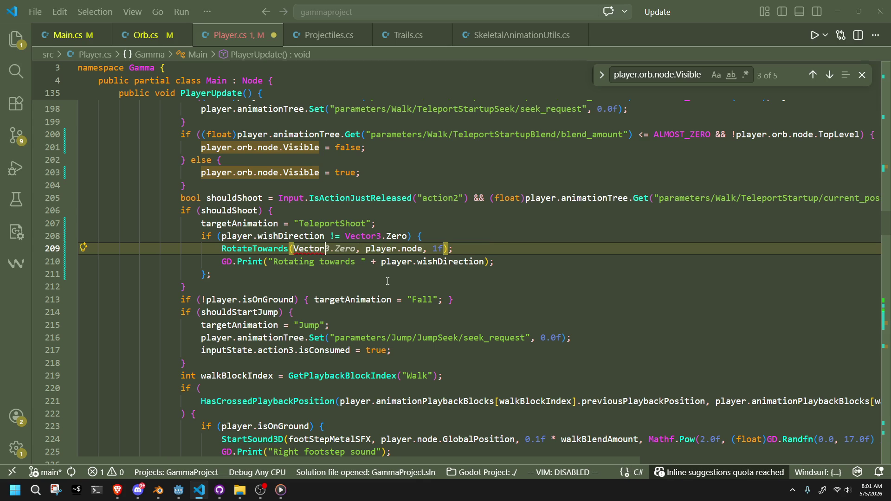
text(.)
text(Forw)
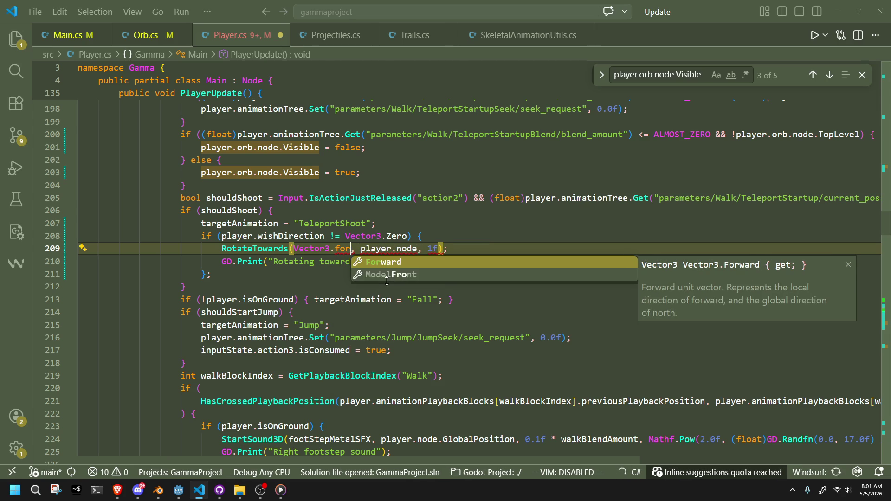
key(Tab)
key(ctrl+s)
key(alt+Tab)
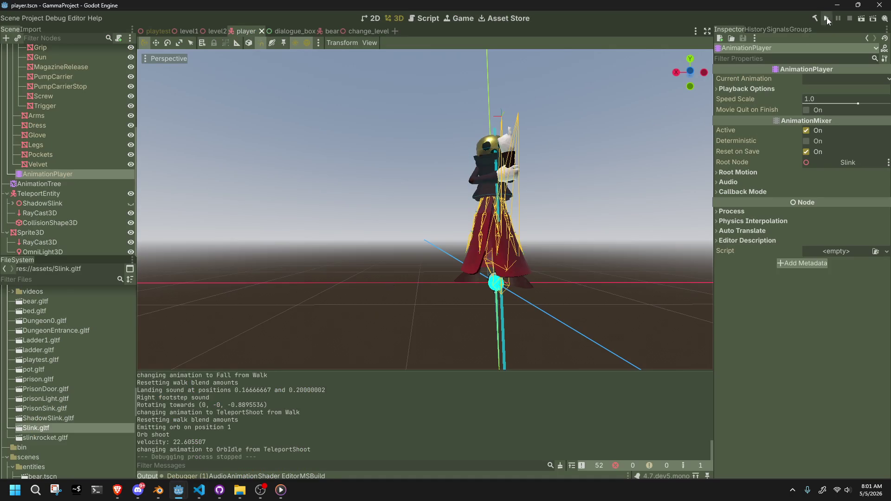
Run the game to check the Vector3.Forward facing, then return to VS Code
click(826, 18)
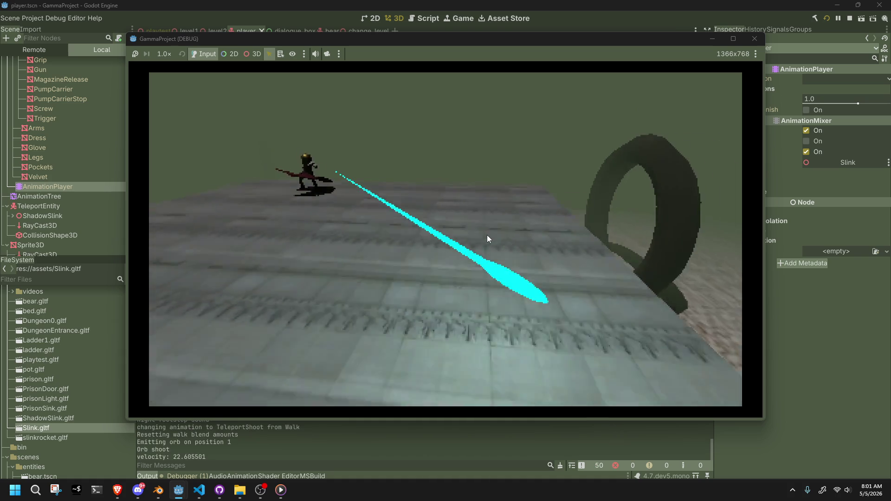
key(alt+Tab)
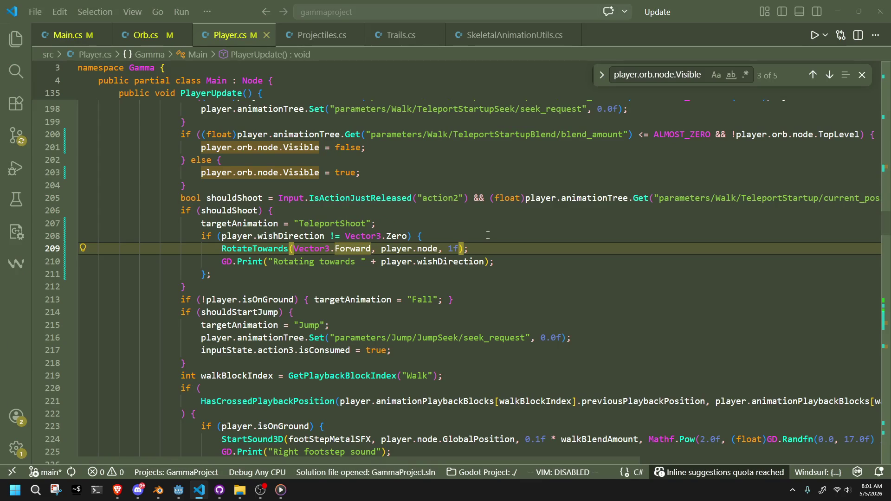
Scroll through PlayerUpdate and inspect the direction variable around lines 235–240
scroll(472, 255, down, 2)
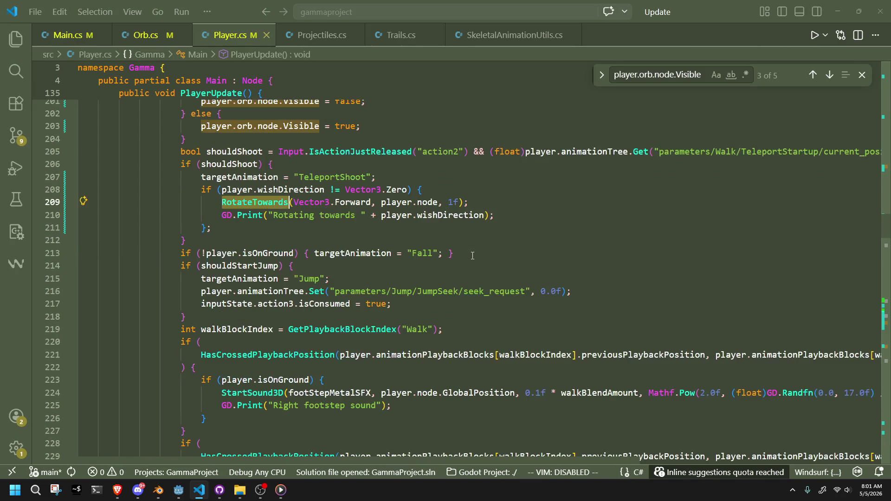
scroll(473, 256, down, 12)
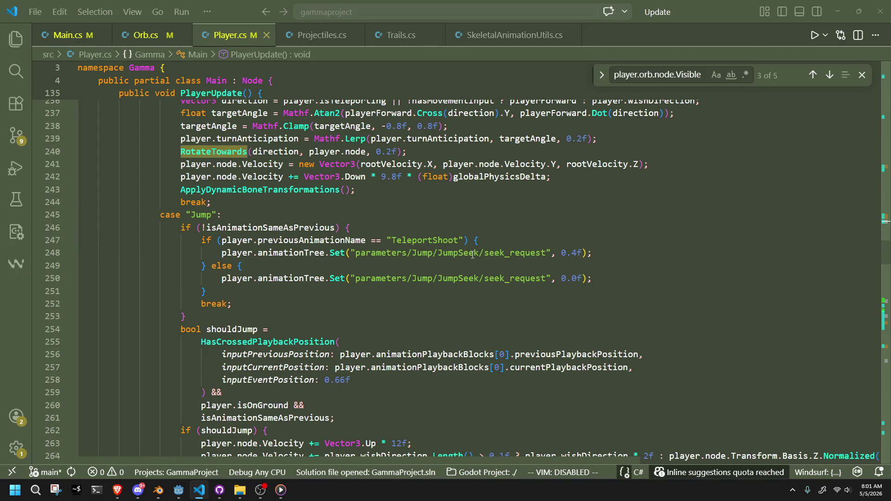
scroll(472, 255, up, 2)
scroll(473, 255, up, 2)
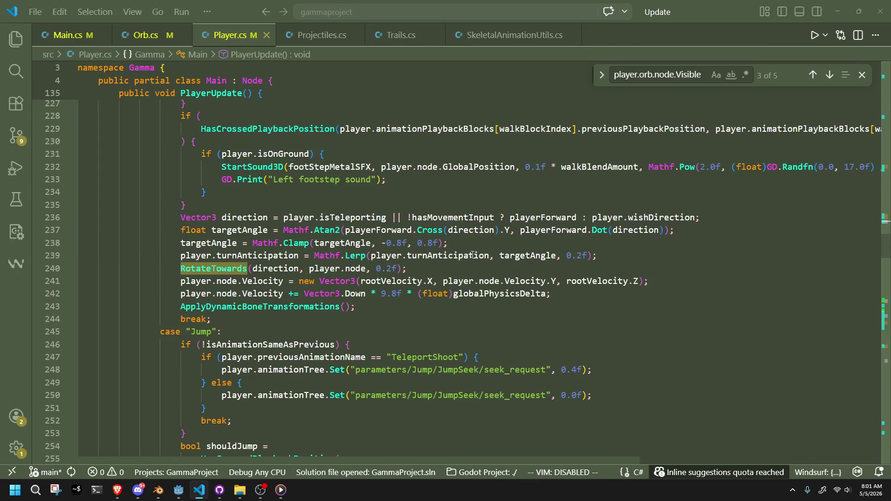
click(300, 269)
scroll(282, 266, up, 3)
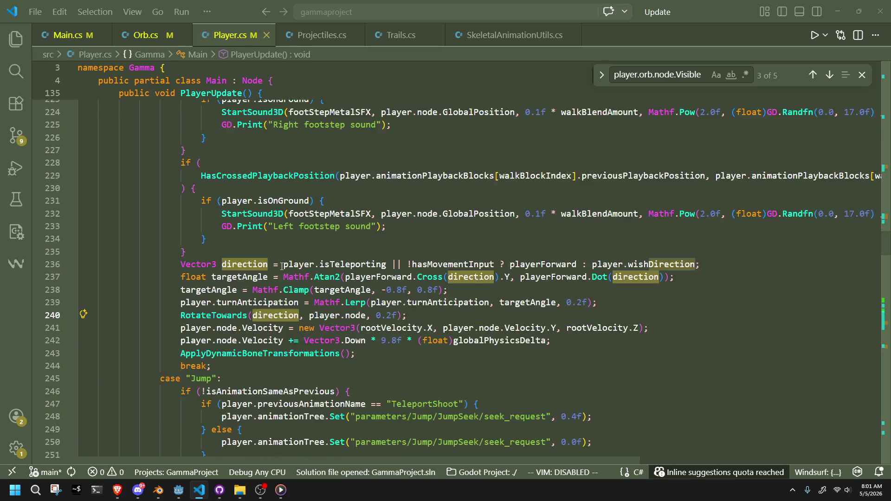
click(308, 298)
scroll(308, 298, up, 6)
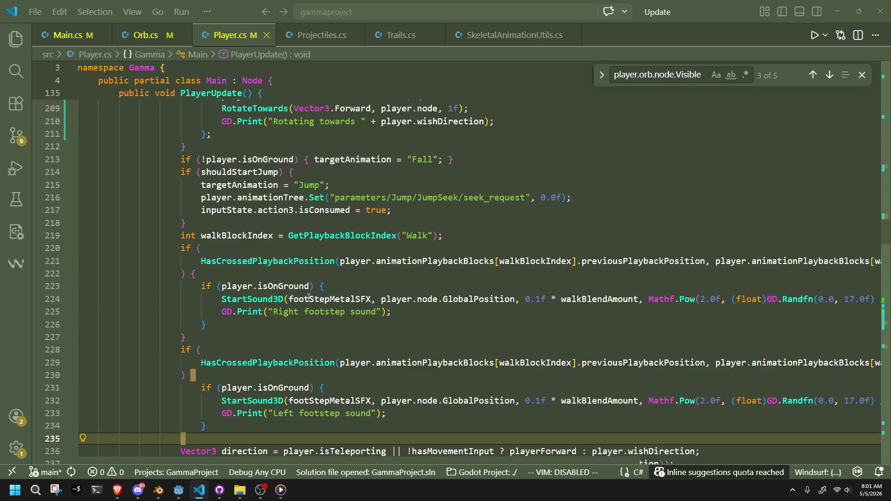
scroll(309, 298, down, 7)
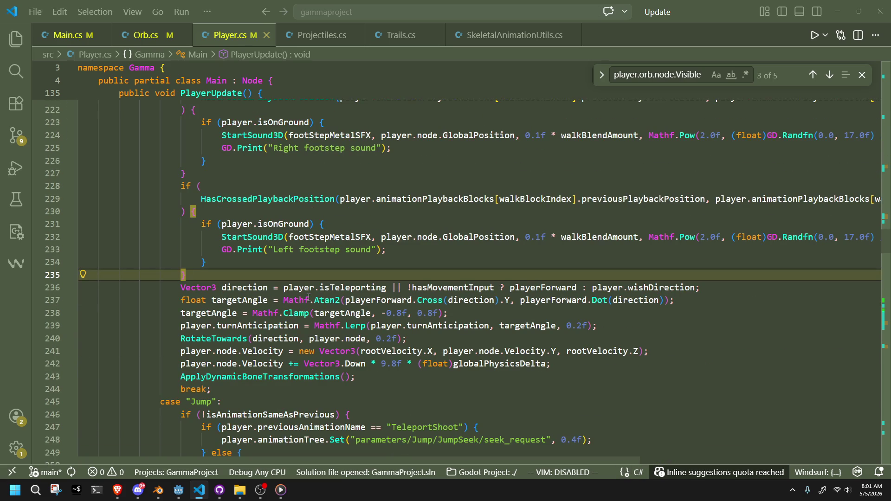
scroll(309, 299, up, 15)
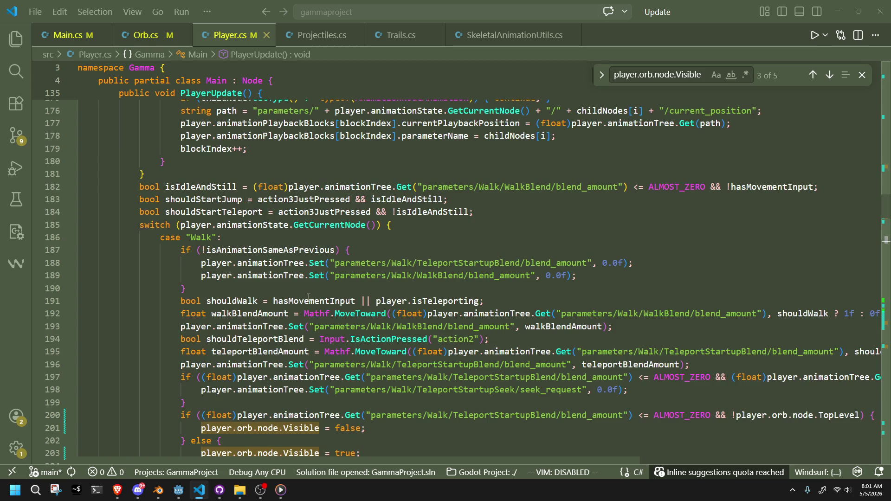
scroll(308, 299, down, 3)
scroll(309, 298, down, 1)
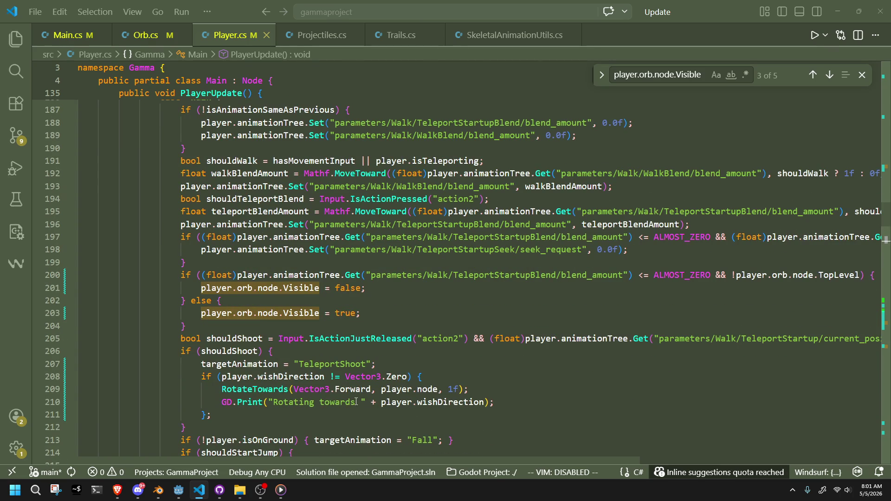
Cut the wishDirection rotation block (lines 208–211) from the shoot check
click(302, 412)
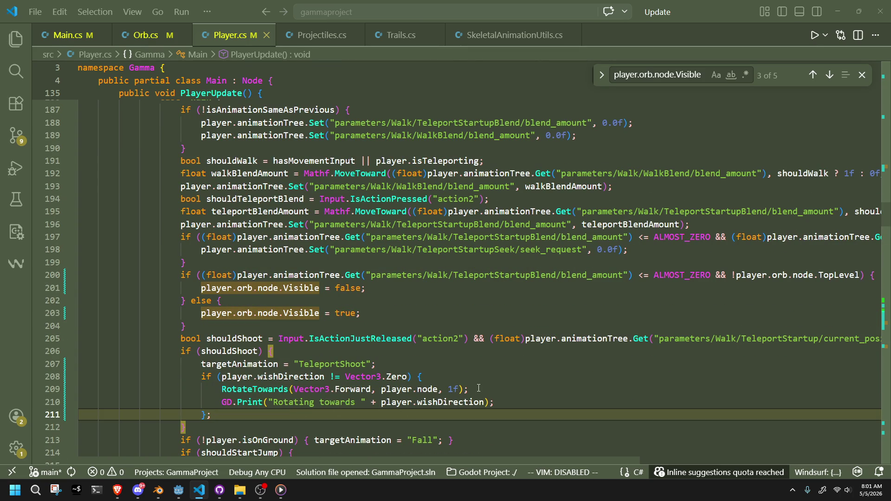
drag(416, 415, 414, 369)
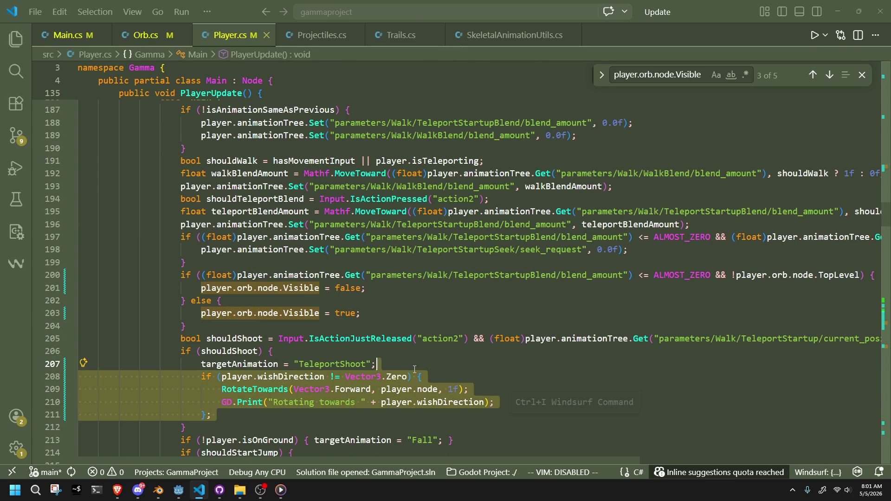
key(BackSpace)
scroll(404, 360, down, 15)
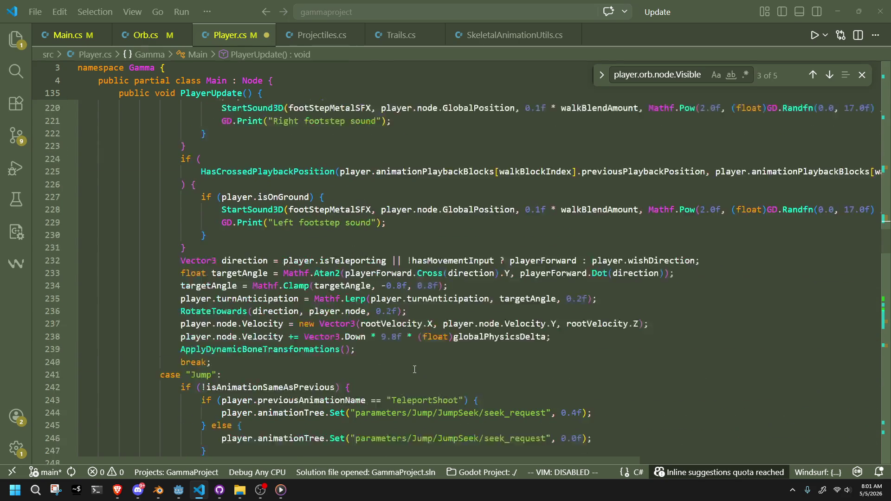
scroll(402, 356, down, 20)
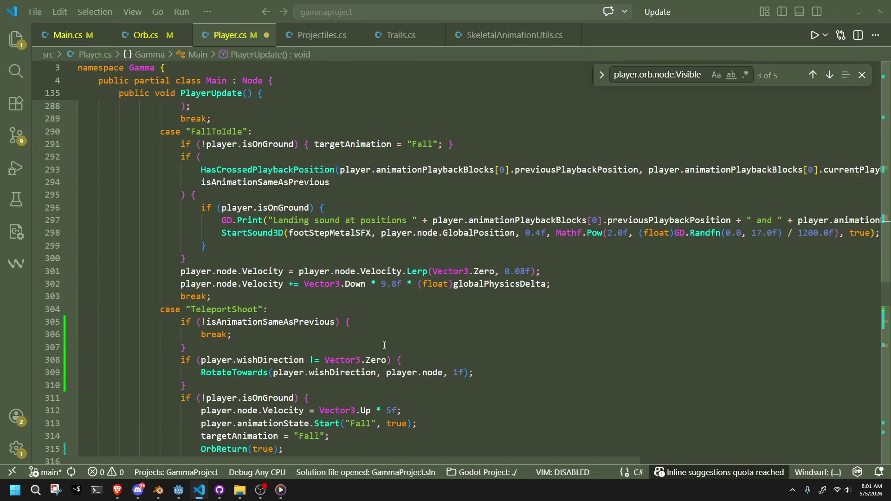
scroll(385, 345, down, 15)
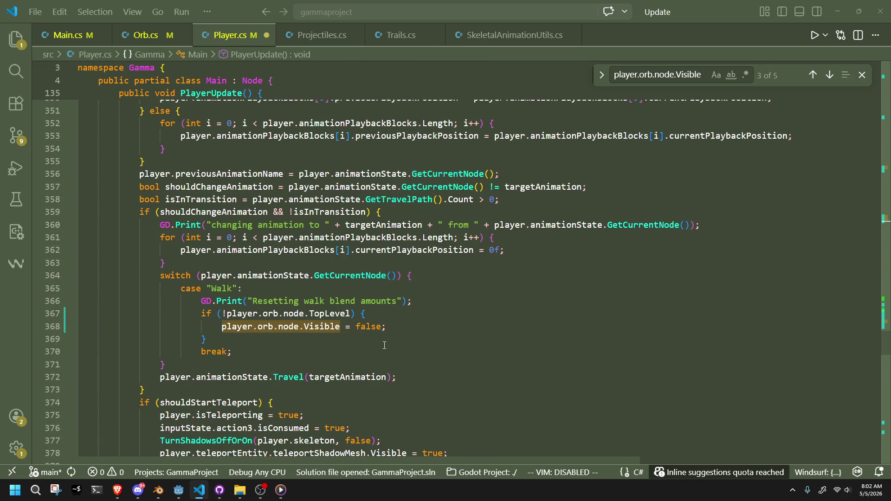
click(309, 349)
Add a case "TeleportShoot" with the rotation block and break, save, and run the game
key(Return)
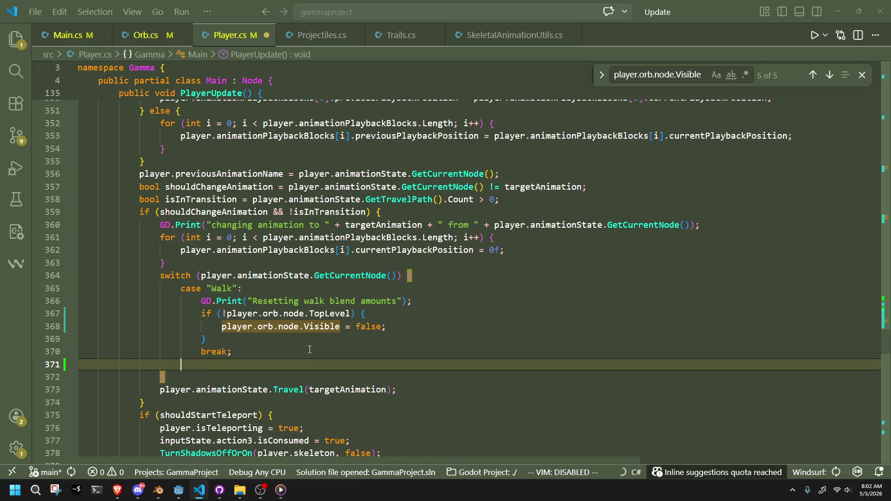
text(case)
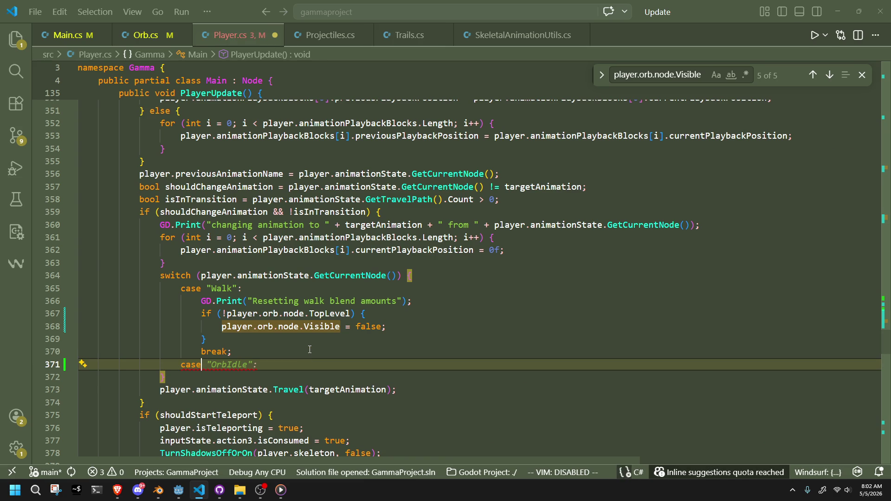
text( "Orb)
text(eleportShoot":)
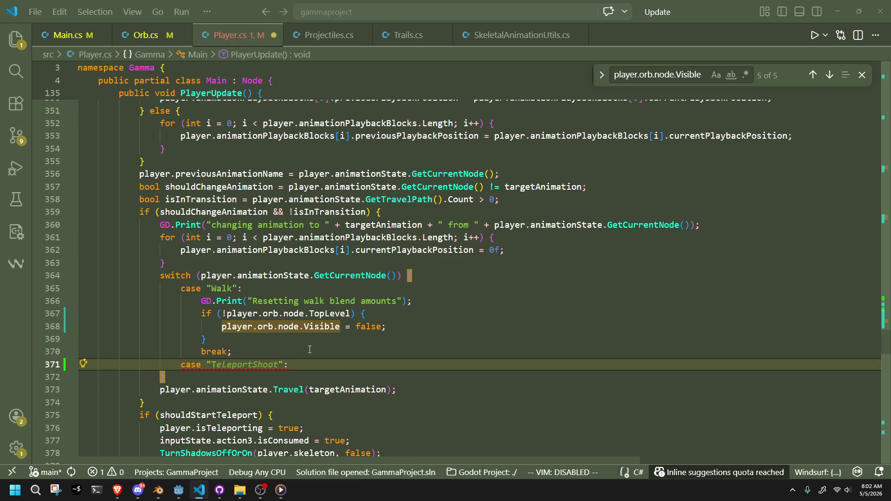
key(End)
key(Return)
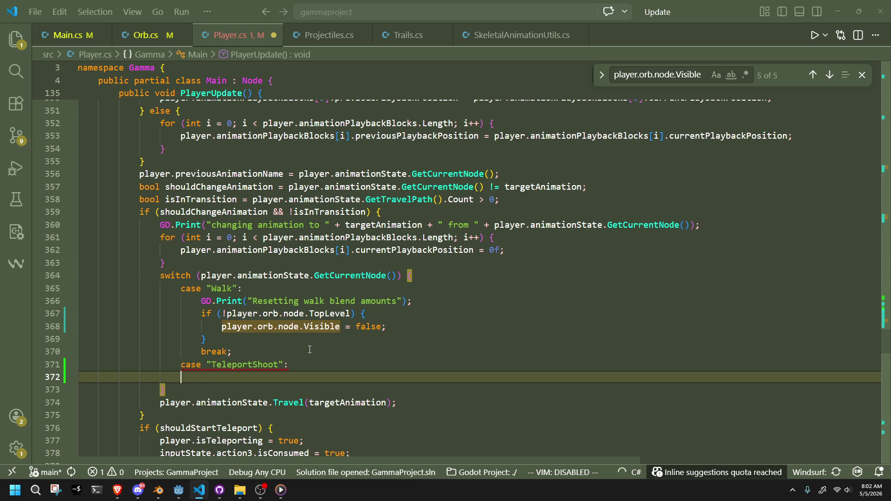
key(Tab)
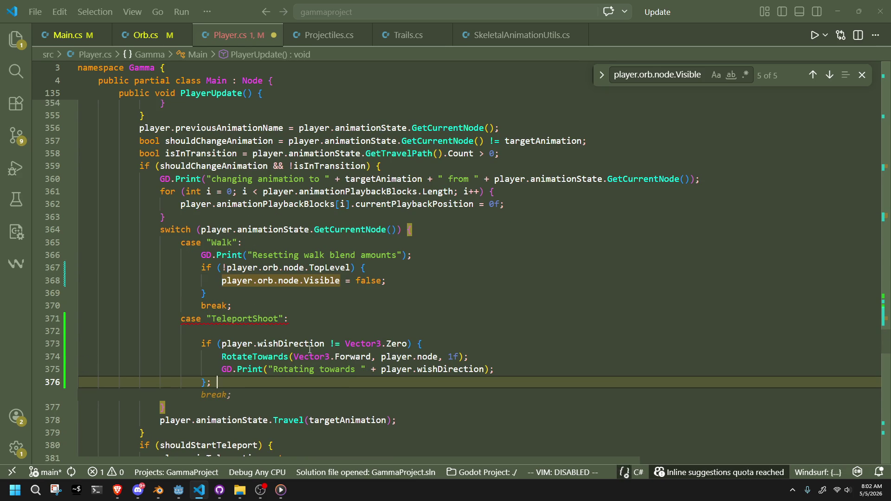
key(Tab)
click(278, 333)
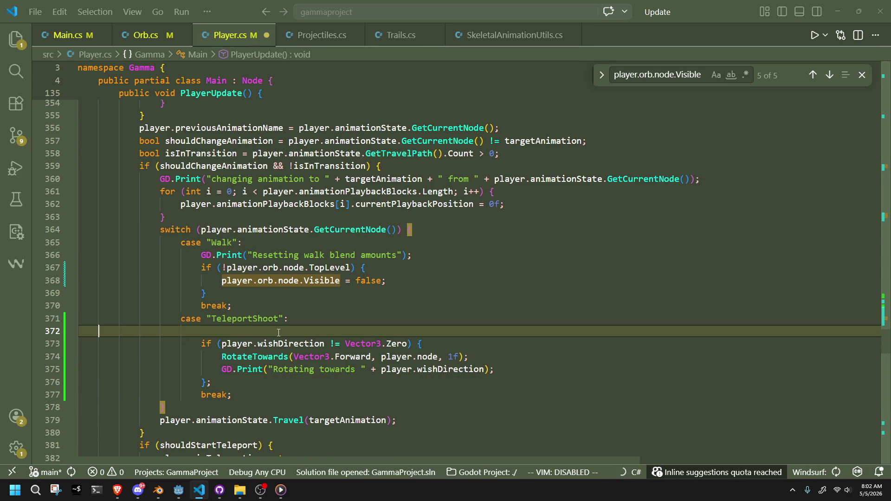
key(BackSpace)
key(Up)
key(ctrl+s)
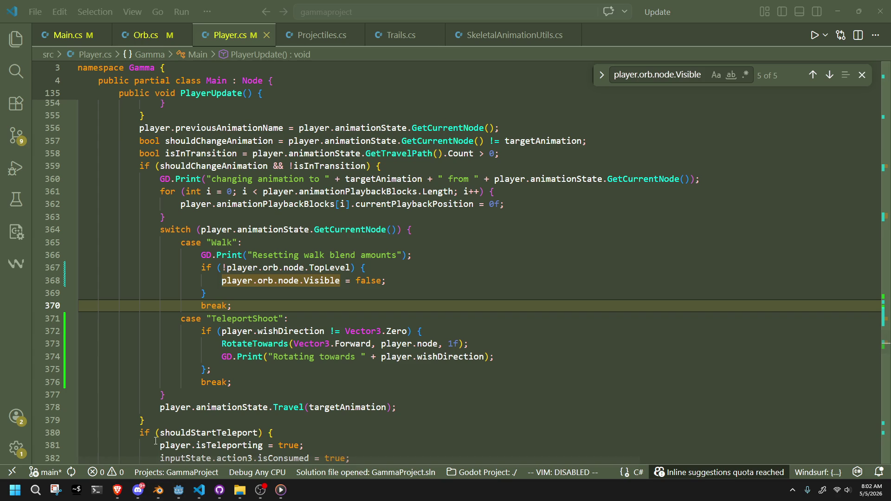
click(178, 491)
click(827, 18)
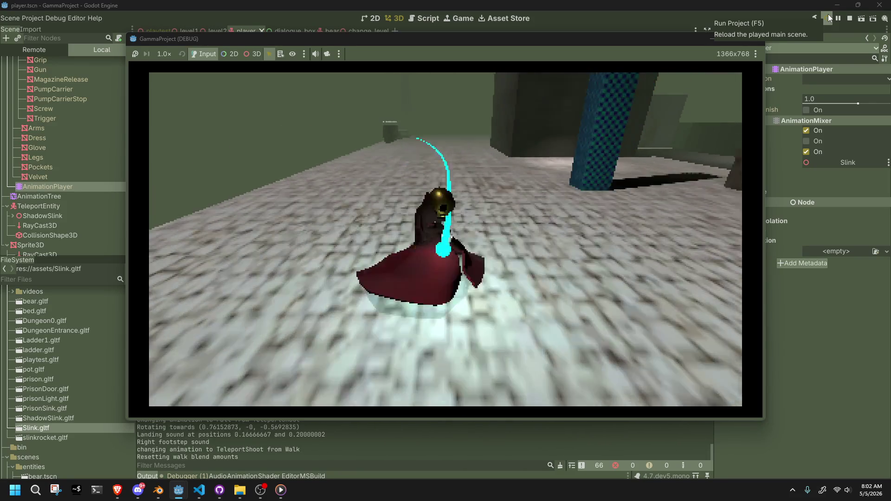
Stop the test run and return to Player.cs's TeleportShoot case in VS Code
key(F8)
key(alt+Tab)
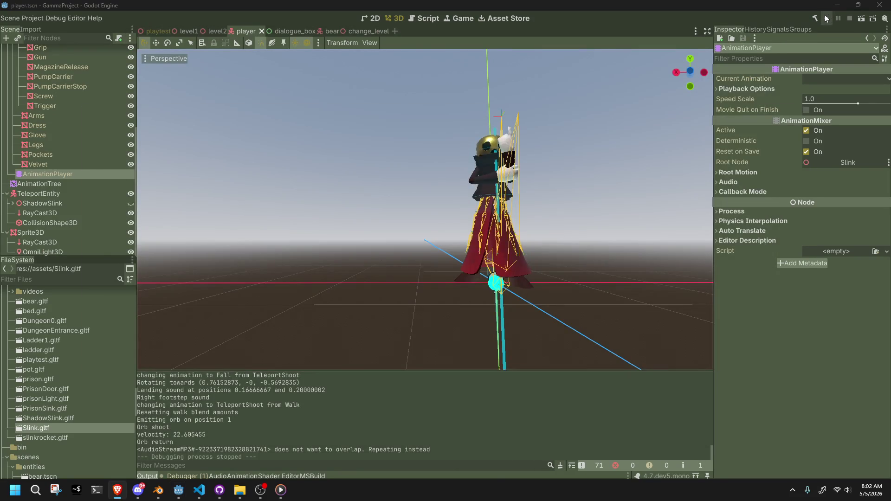
key(alt+Tab)
click(544, 182)
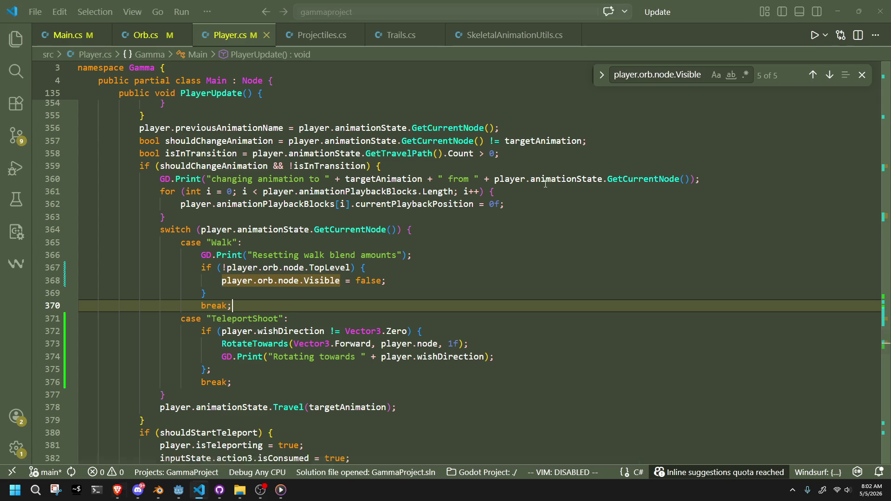
Delete the 'Rotating towards' debug print line from the TeleportShoot case in Player.cs
click(321, 294)
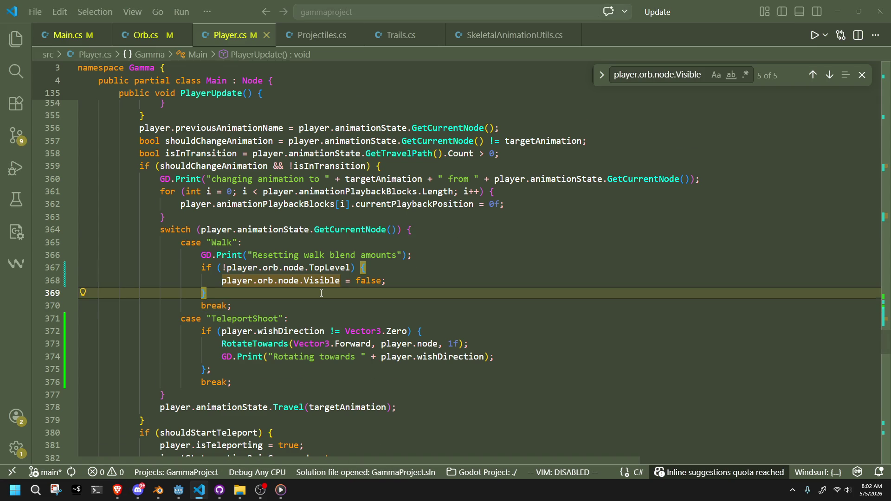
scroll(321, 293, up, 2)
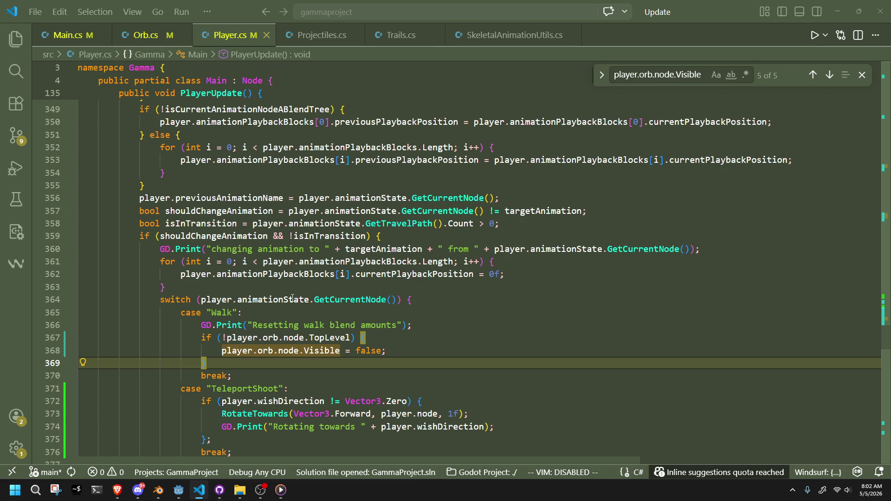
scroll(315, 362, down, 3)
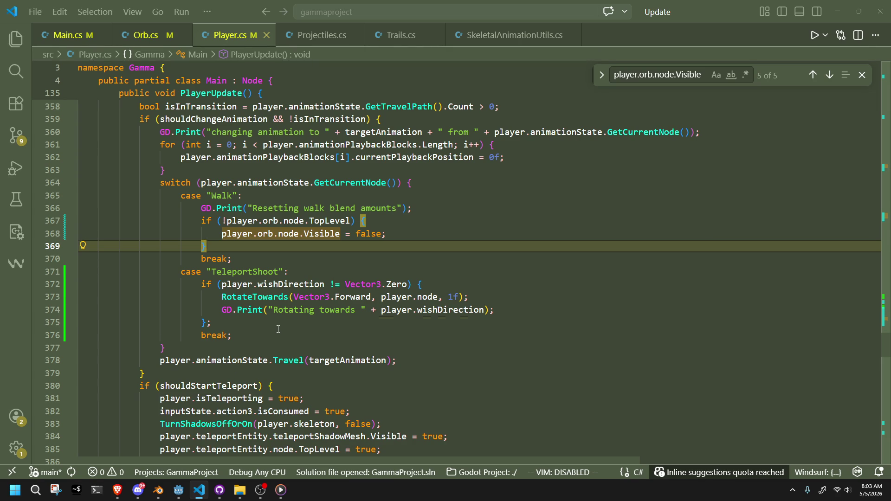
click(278, 329)
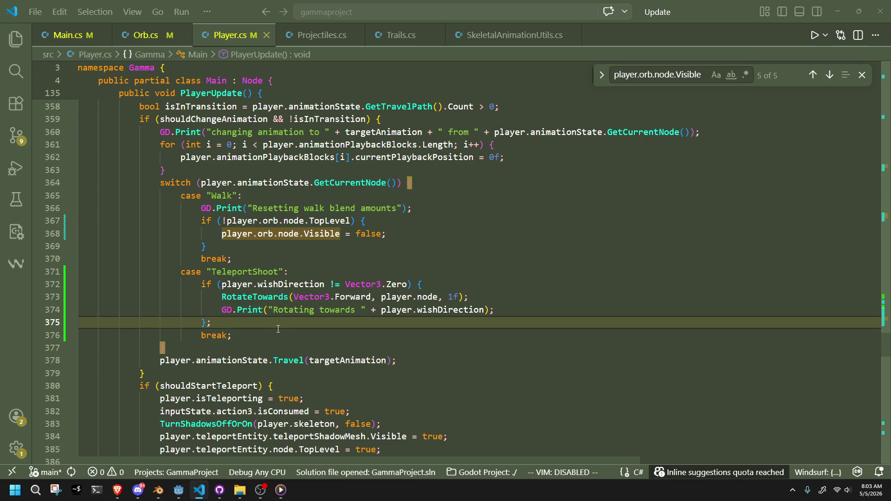
click(286, 341)
scroll(267, 318, down, 1)
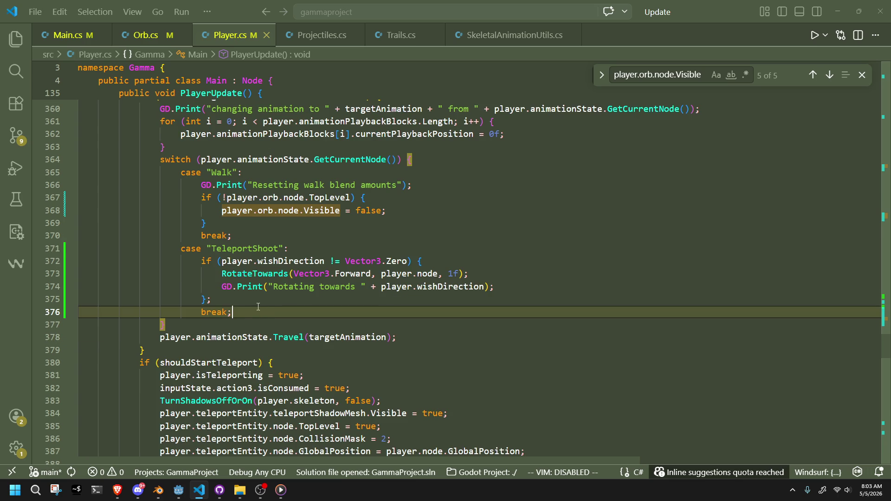
drag(505, 286, 504, 279)
key(BackSpace)
Replace Vector3.Forward with player.wishDirection in RotateTowards and save Player.cs
key(ctrl+Left)
key(ctrl+Left)
key(ctrl+Left)
text(player.w)
key(Tab)
key(ctrl+s)
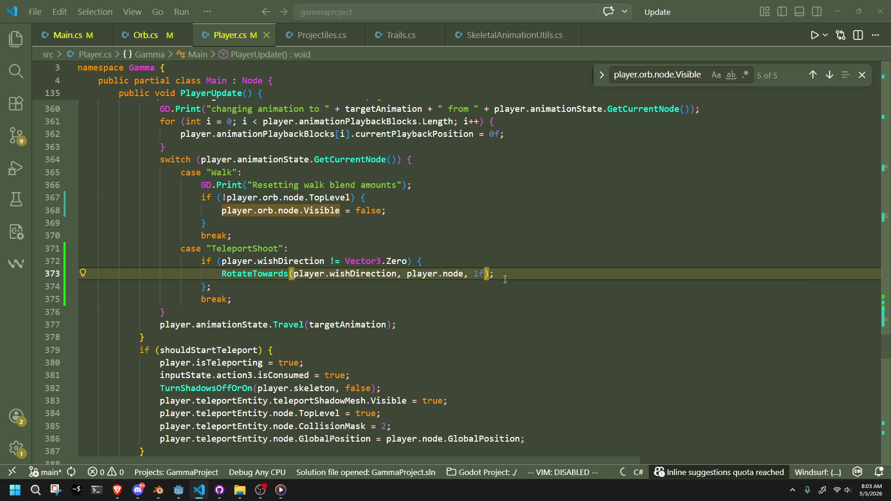
key(alt+Tab)
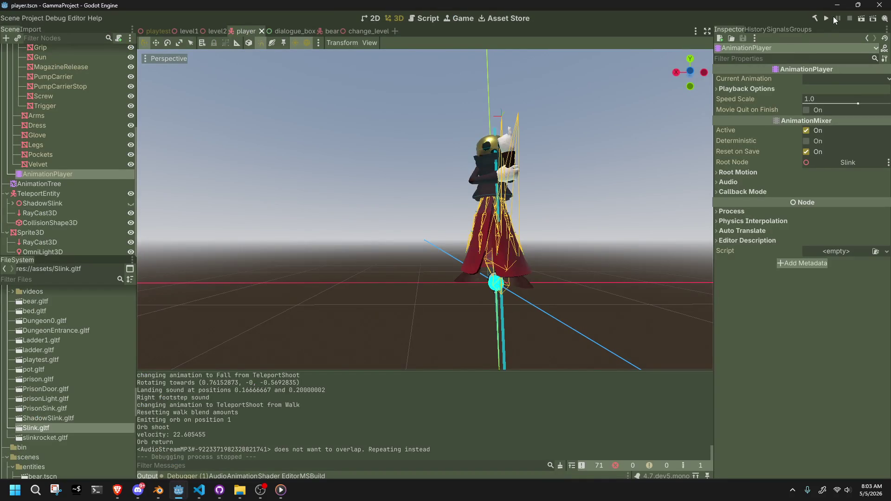
Run the game, shoot the teleport orb to test the turning, then stop it
click(828, 16)
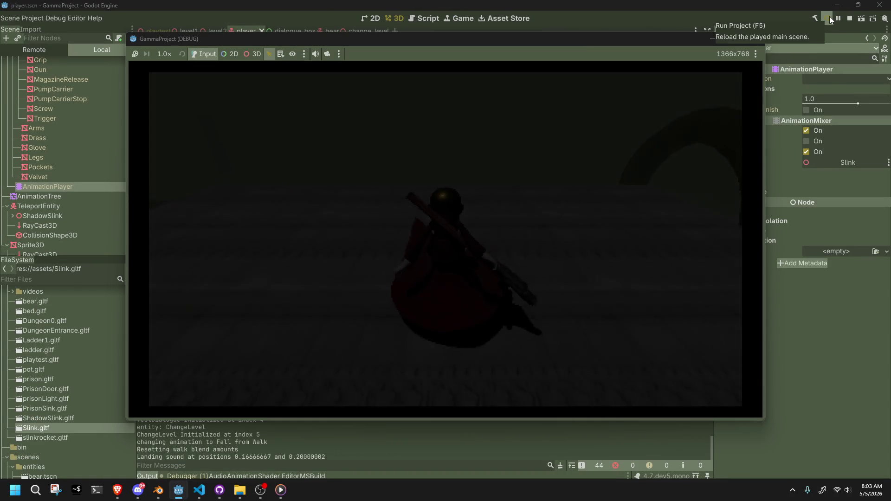
key(w)
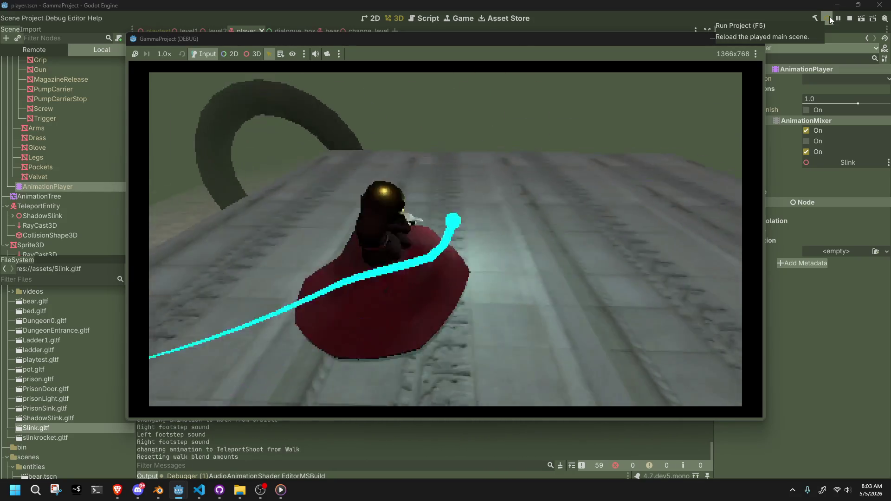
key(F8)
Negate the rotation target to -player.wishDirection in Player.cs and rerun the game
key(alt+Tab)
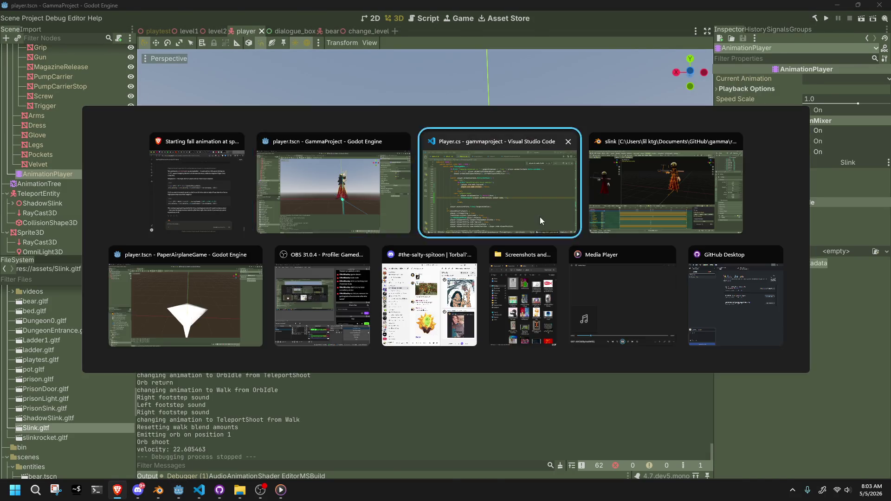
click(539, 216)
click(294, 277)
text(-)
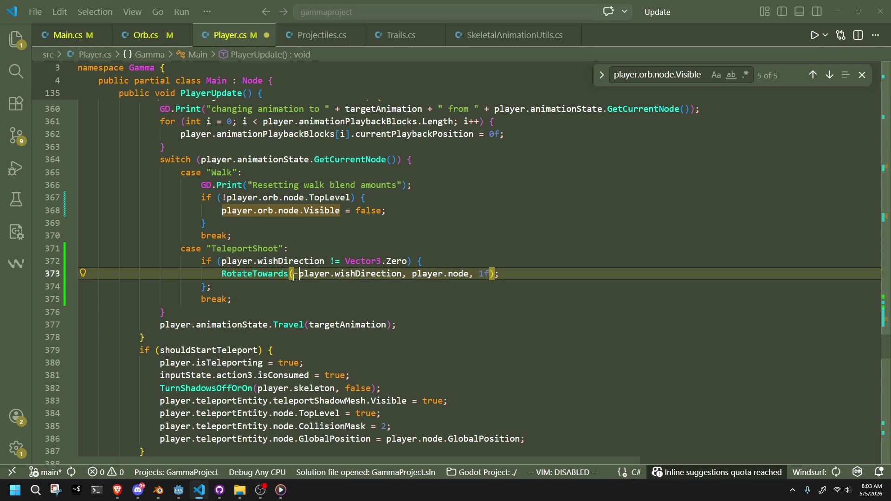
key(alt+Tab)
click(826, 18)
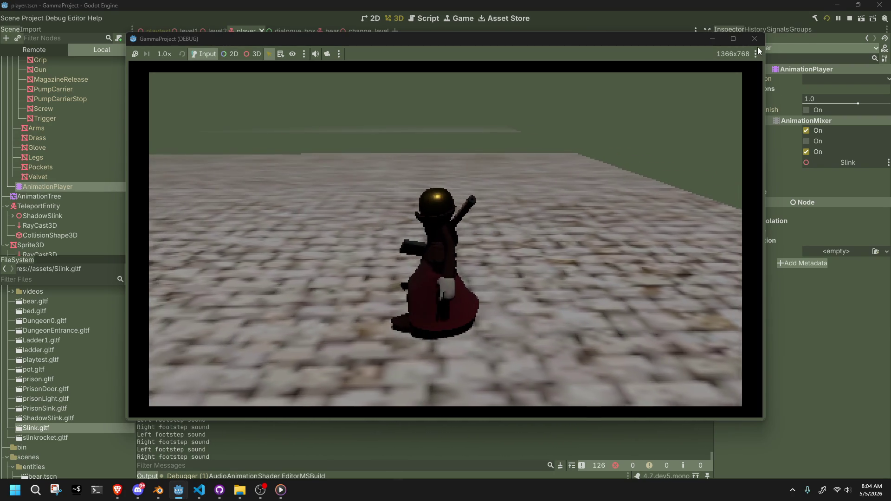
Close the running game window after testing and return to Player.cs
click(761, 45)
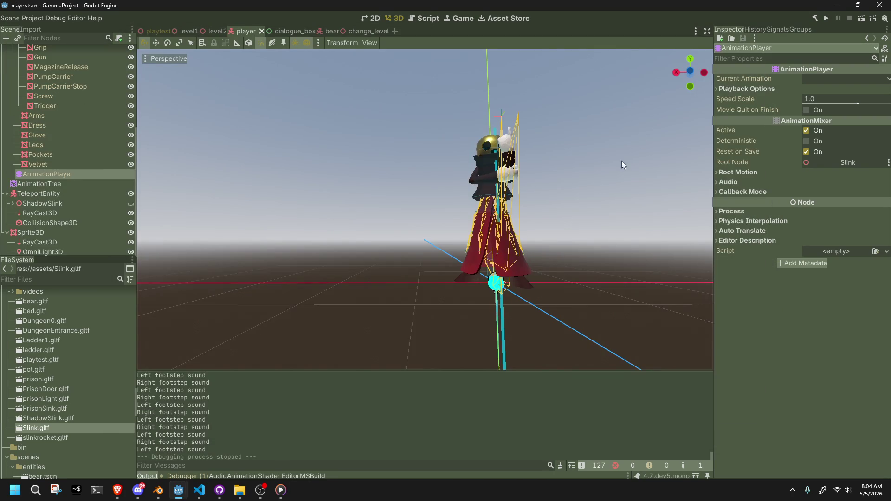
key(alt+Tab)
key(alt+Tab)
key(alt+Tab)
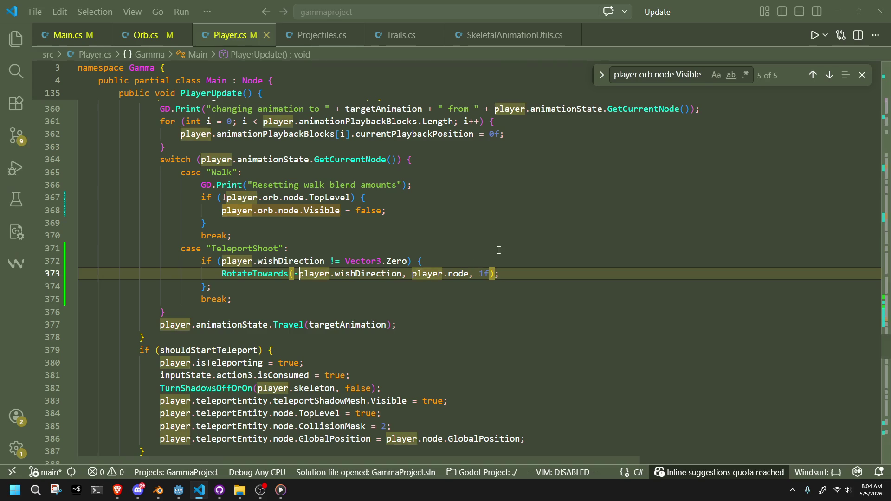